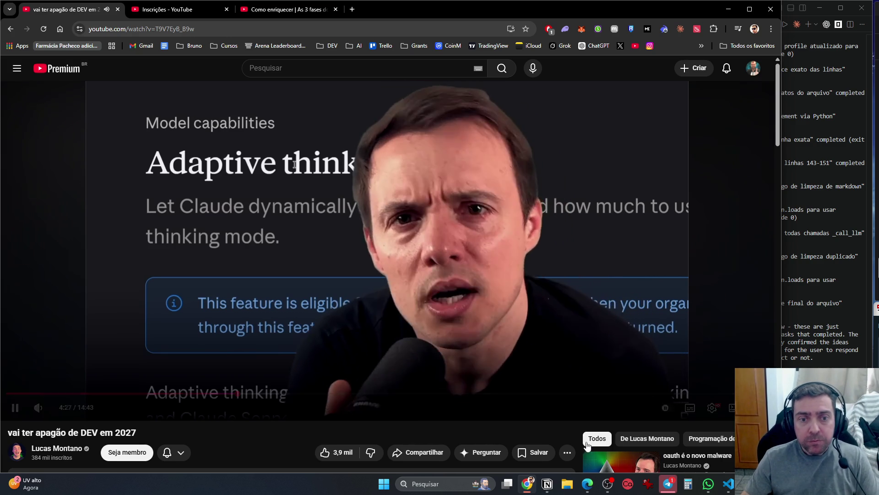
Pause the DEV 2027 video, then resume playback
click(528, 206)
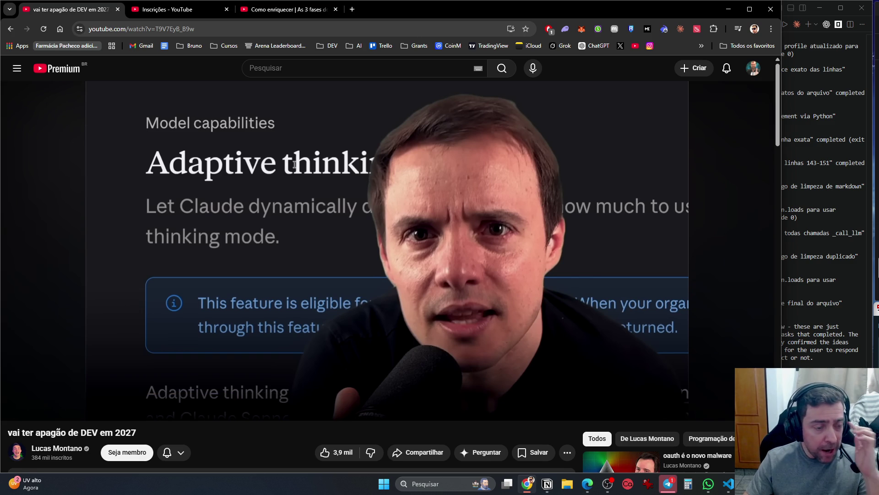
click(540, 205)
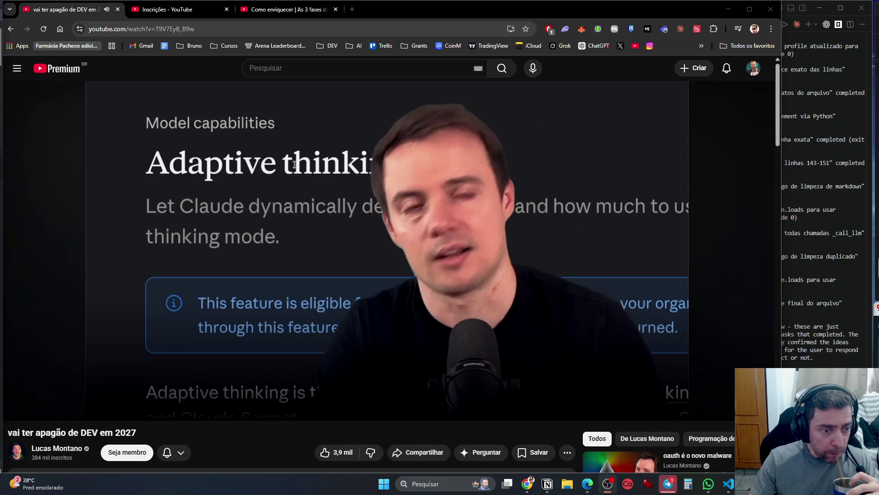
mouse_move(514, 268)
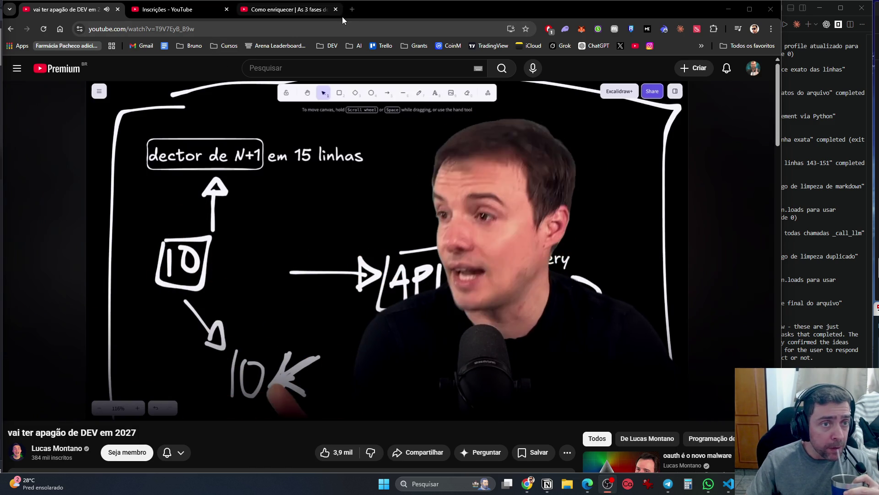
Briefly visit globo.com in a new tab, close it, then switch to the Inscrições feed
click(352, 9)
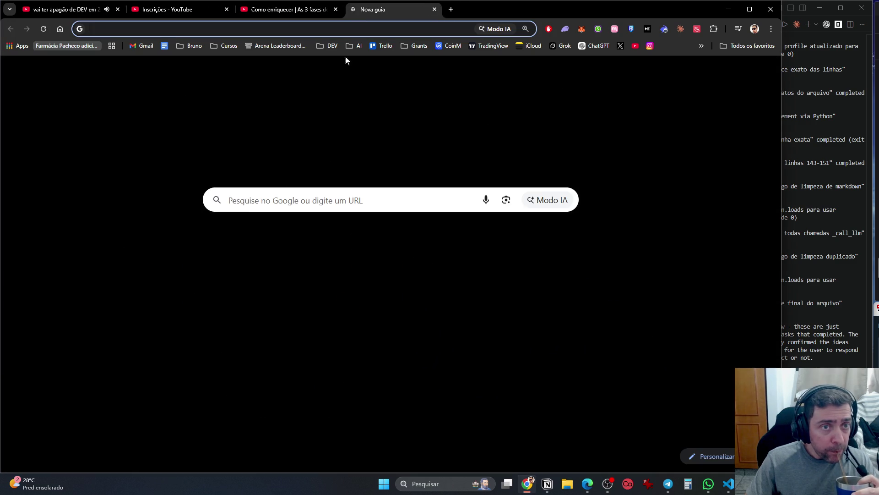
click(188, 263)
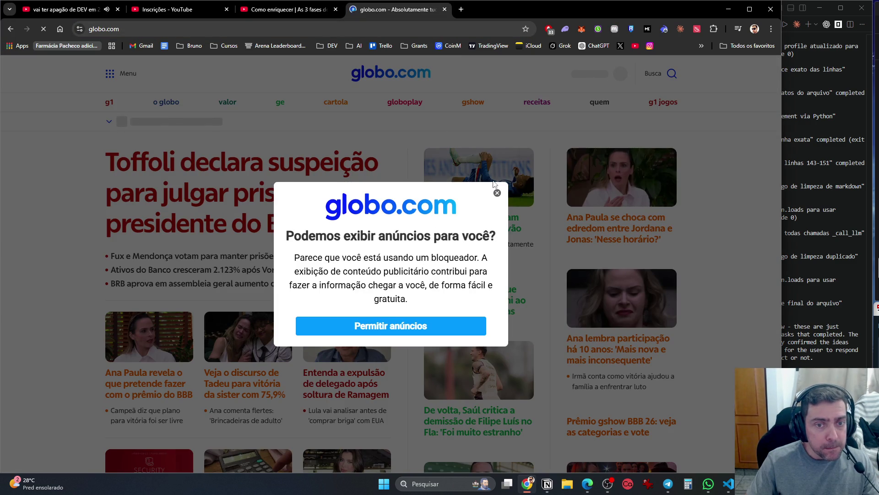
key(Escape)
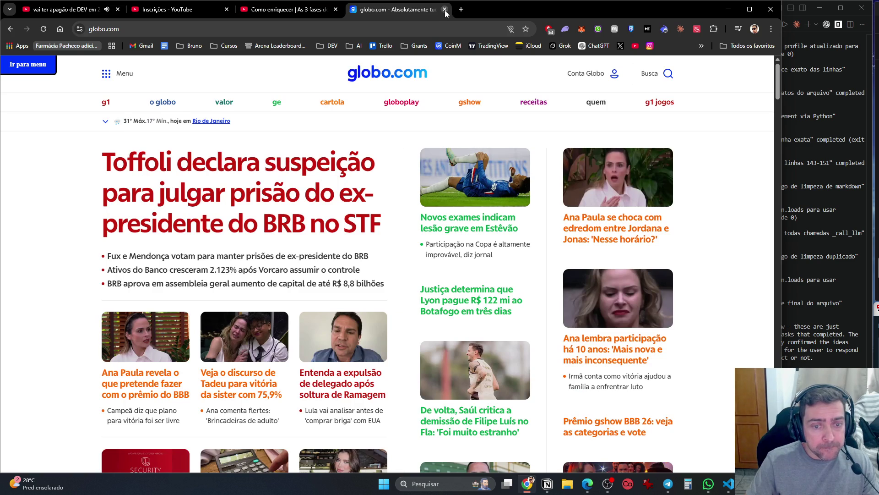
click(445, 10)
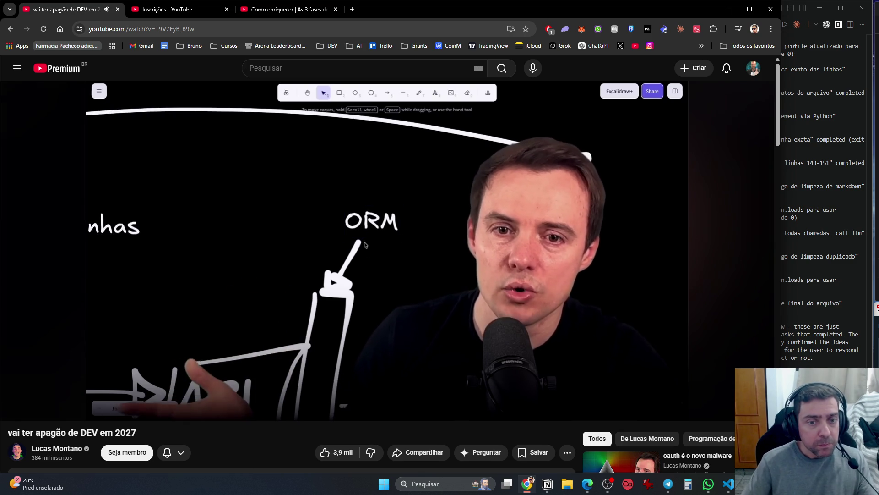
mouse_move(298, 255)
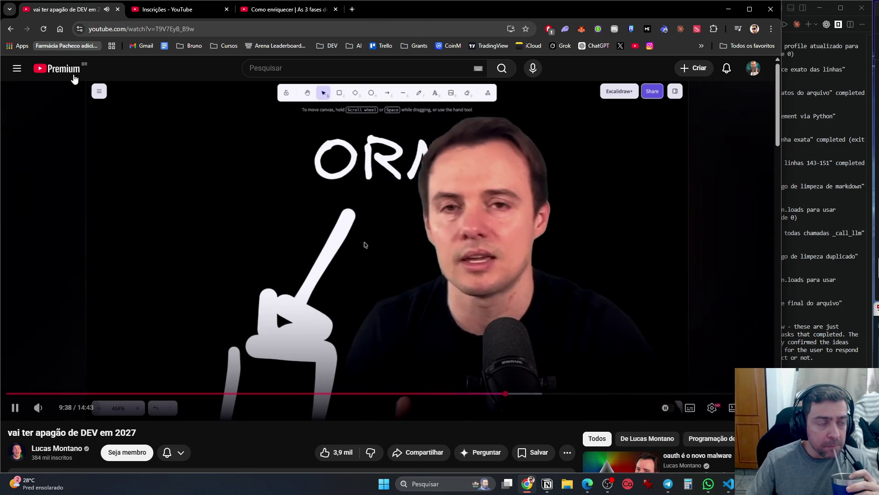
click(156, 10)
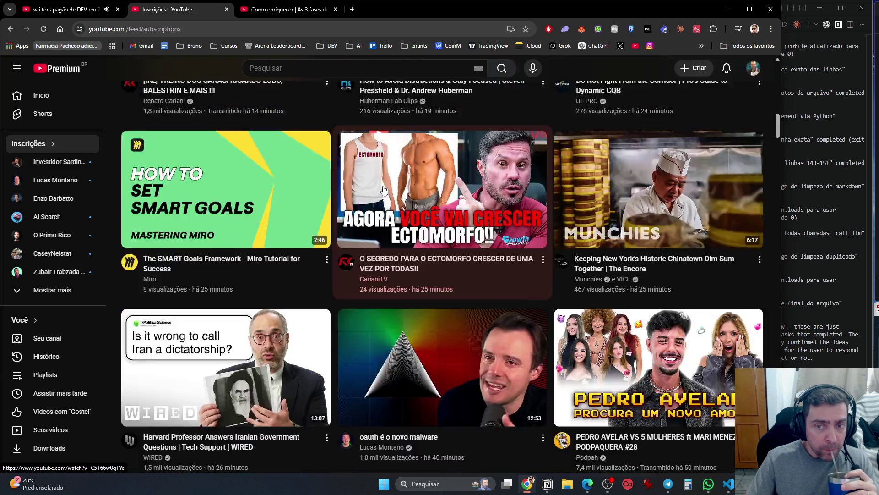
Scroll through the Inscrições uploads, then close that tab and return to the DEV 2027 video
scroll(352, 330, down, 3)
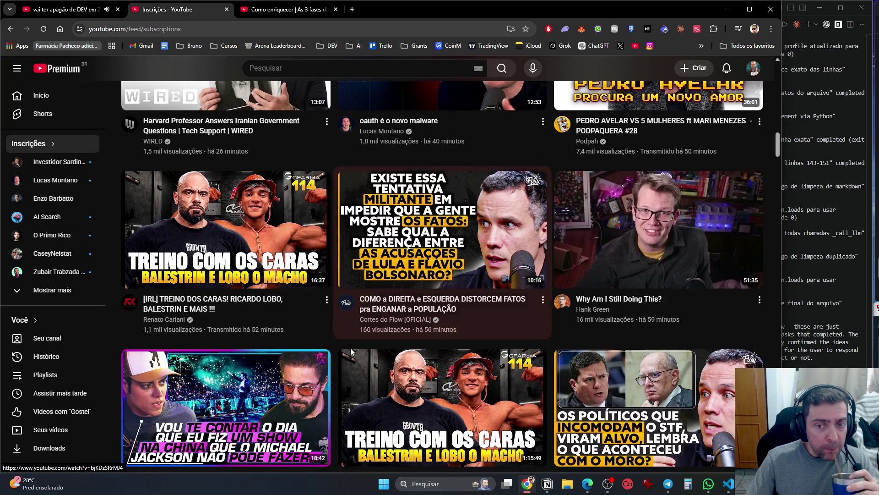
scroll(353, 356, down, 3)
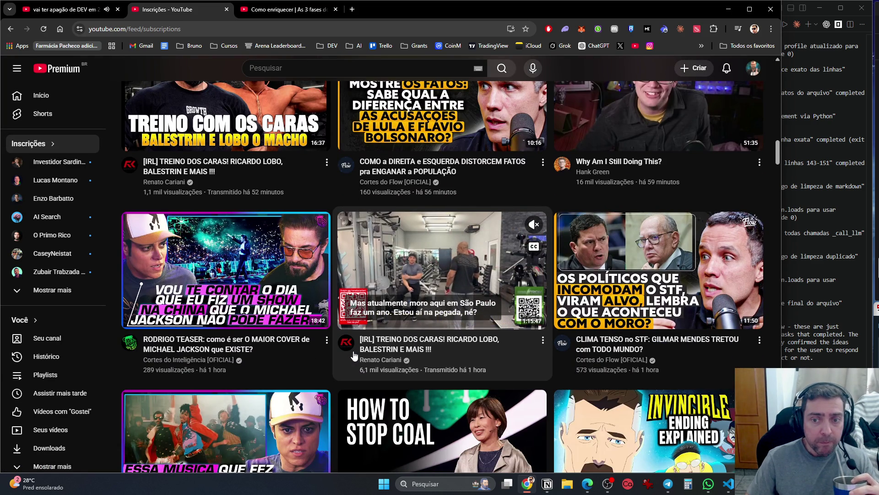
scroll(353, 356, down, 3)
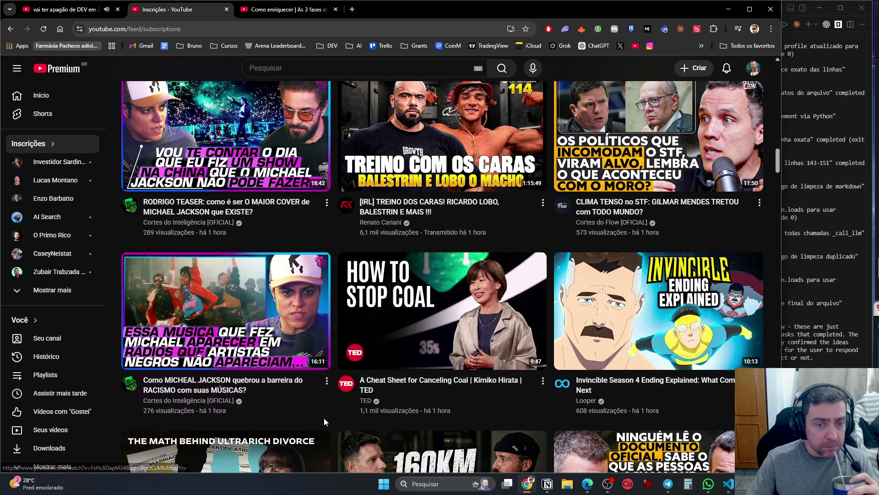
scroll(324, 419, down, 2)
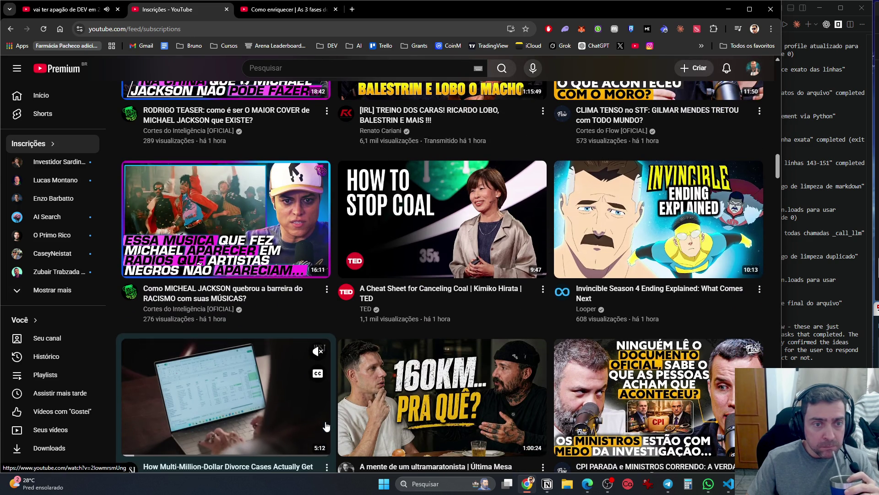
scroll(326, 426, down, 3)
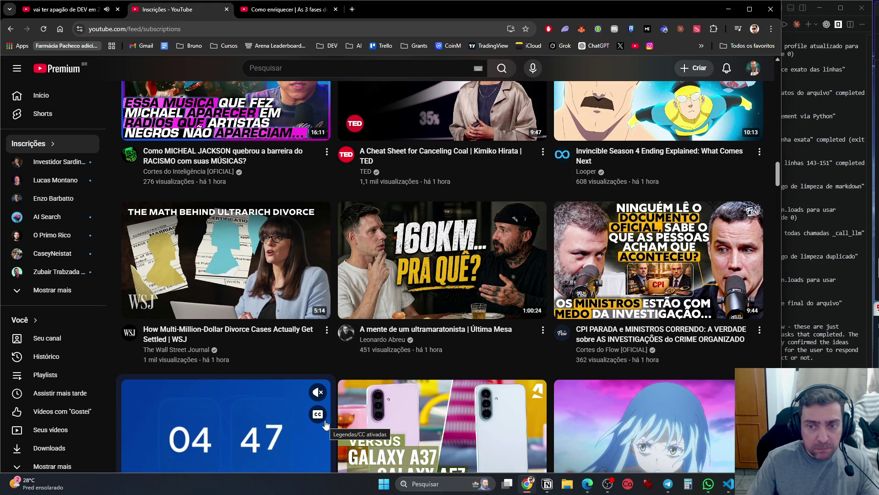
scroll(325, 425, down, 5)
scroll(326, 311, down, 5)
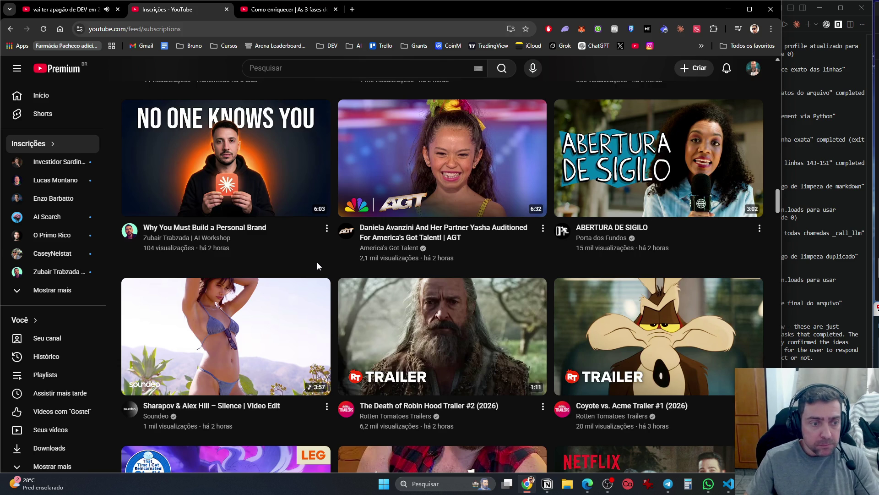
scroll(318, 266, down, 4)
scroll(317, 266, down, 4)
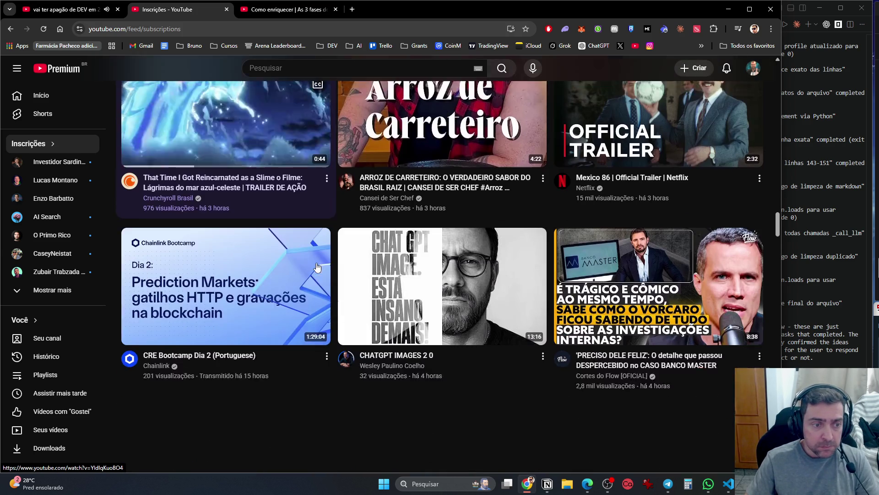
scroll(317, 267, down, 7)
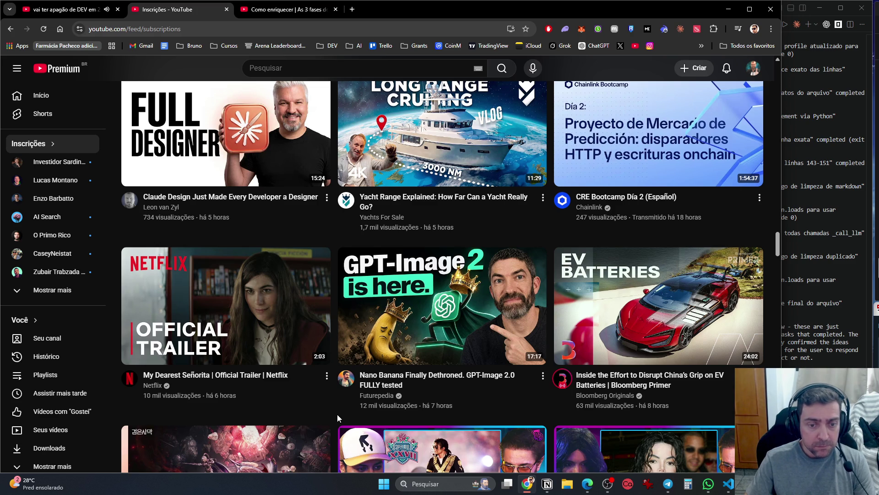
scroll(337, 414, down, 6)
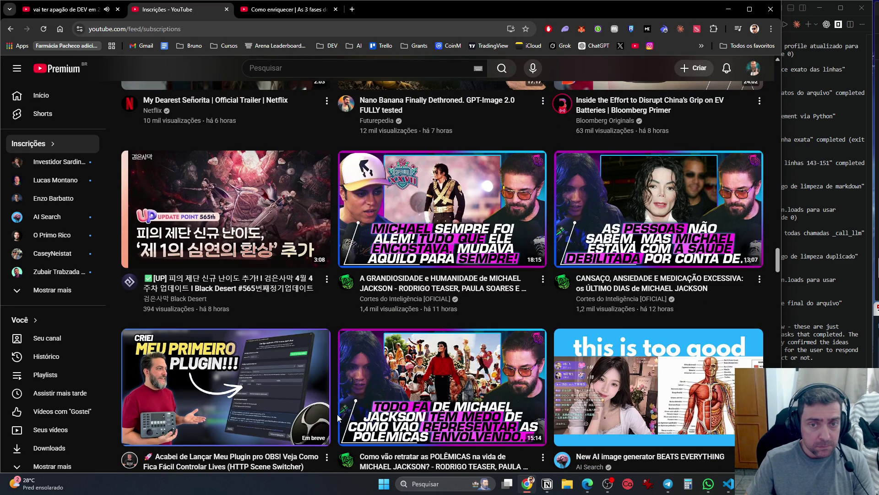
scroll(338, 414, down, 5)
scroll(338, 414, down, 5)
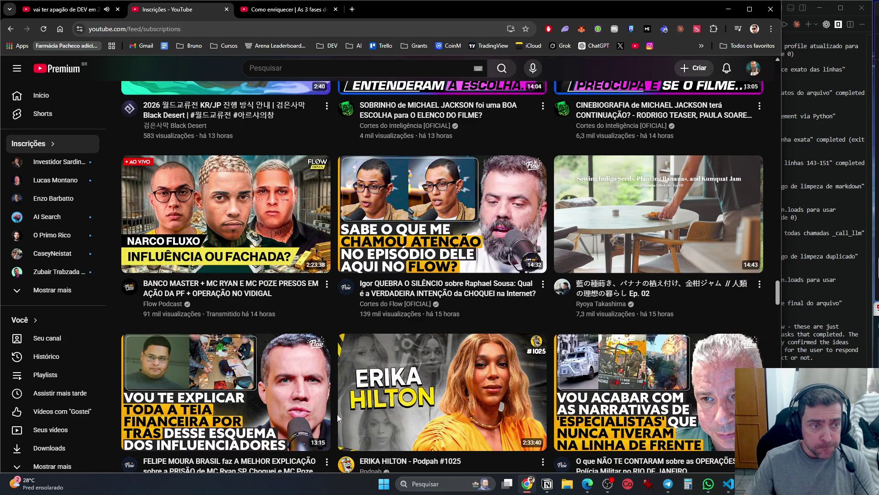
scroll(337, 417, down, 5)
scroll(338, 418, down, 5)
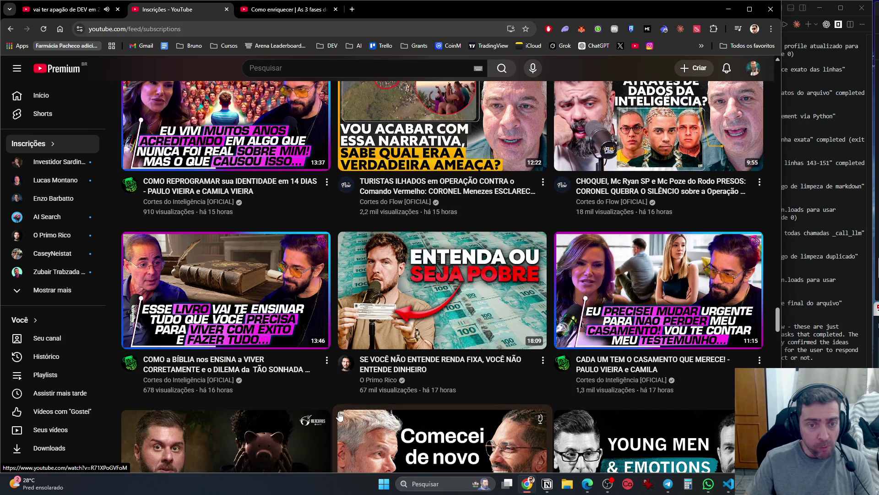
scroll(339, 416, down, 8)
mouse_move(339, 415)
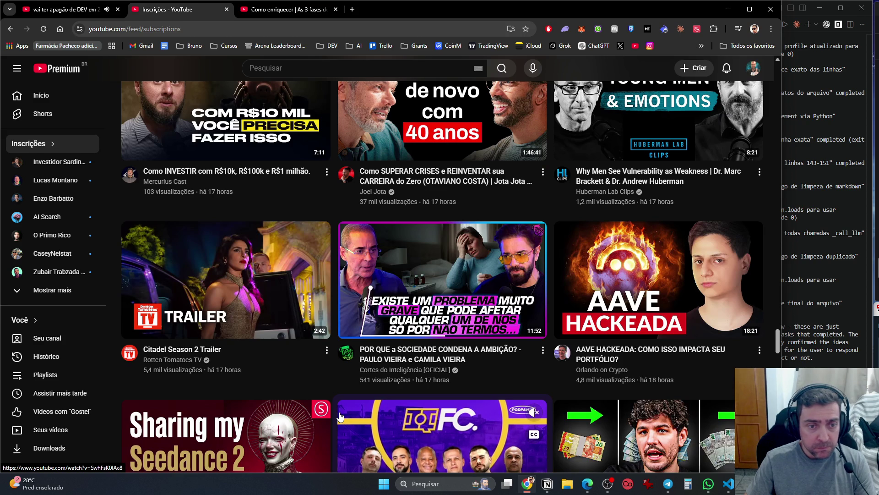
scroll(339, 416, down, 6)
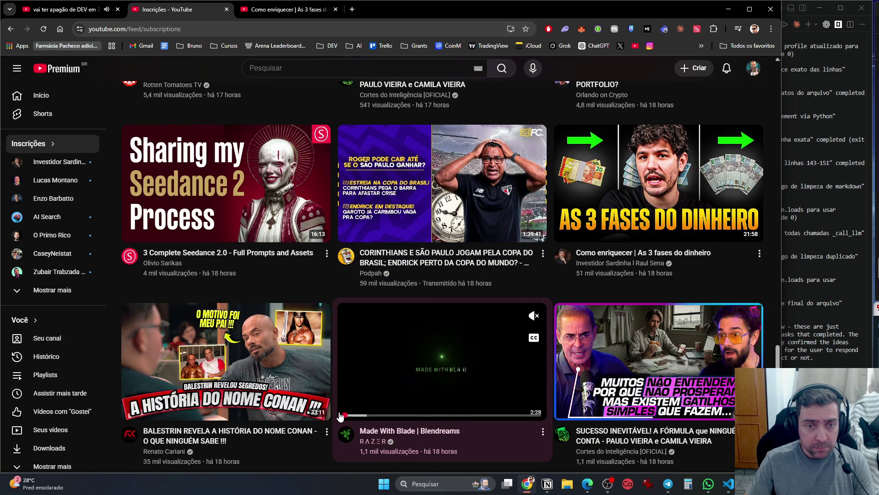
scroll(339, 416, down, 1)
scroll(442, 277, up, 2)
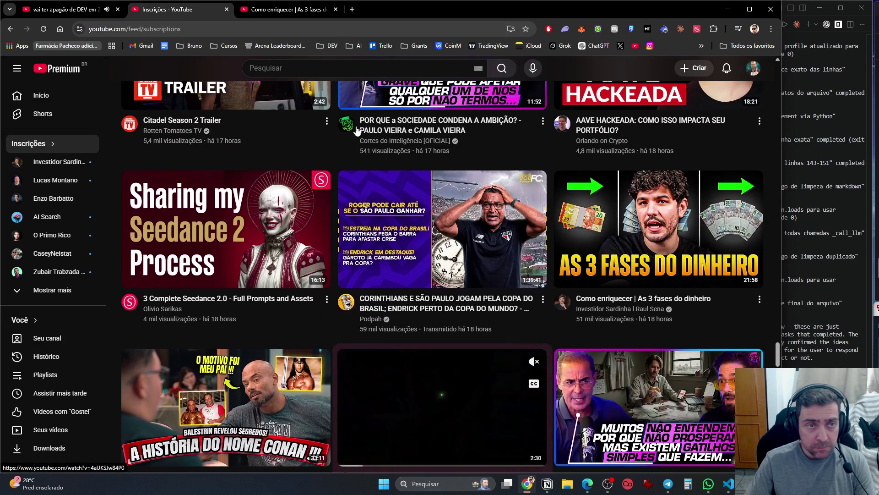
click(226, 10)
click(62, 9)
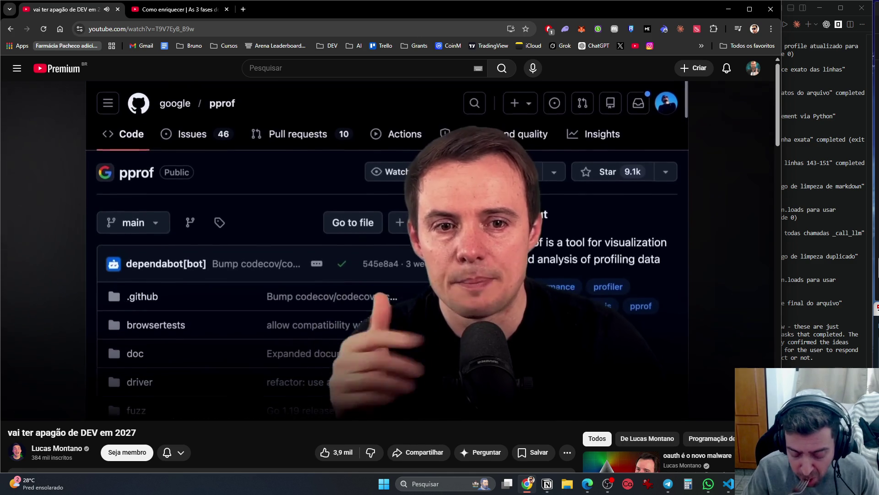
Pause the 'vai ter apagão de DEV em 2027' video briefly, then resume it
click(496, 259)
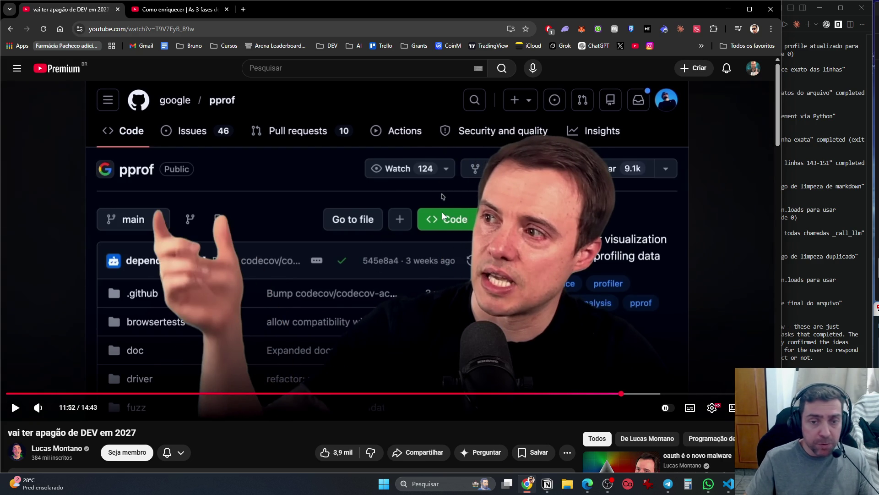
click(464, 204)
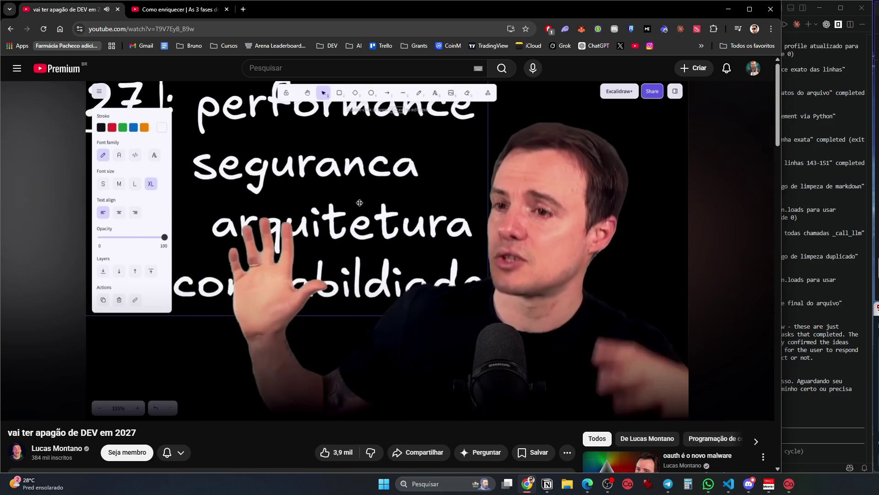
mouse_move(464, 201)
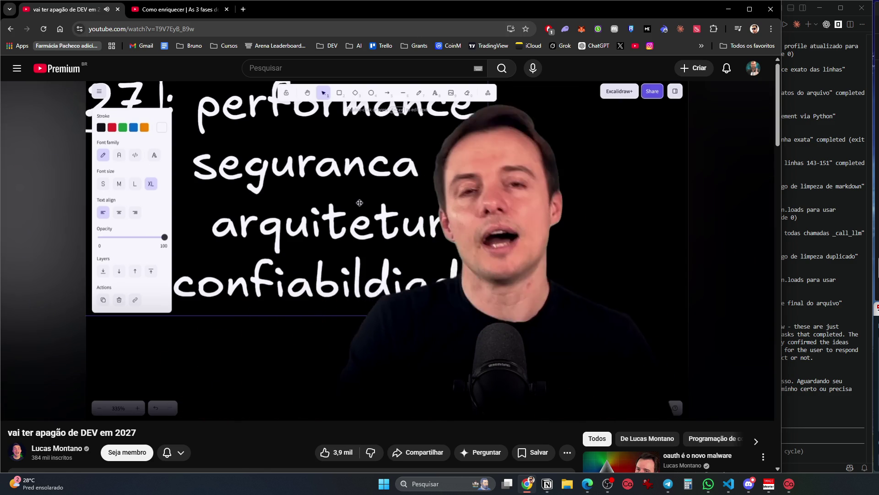
click(495, 279)
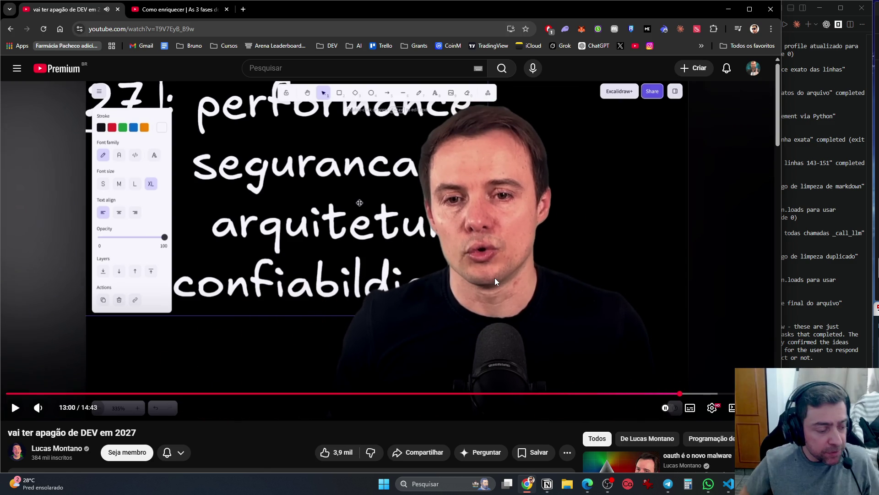
key(ctrl+w)
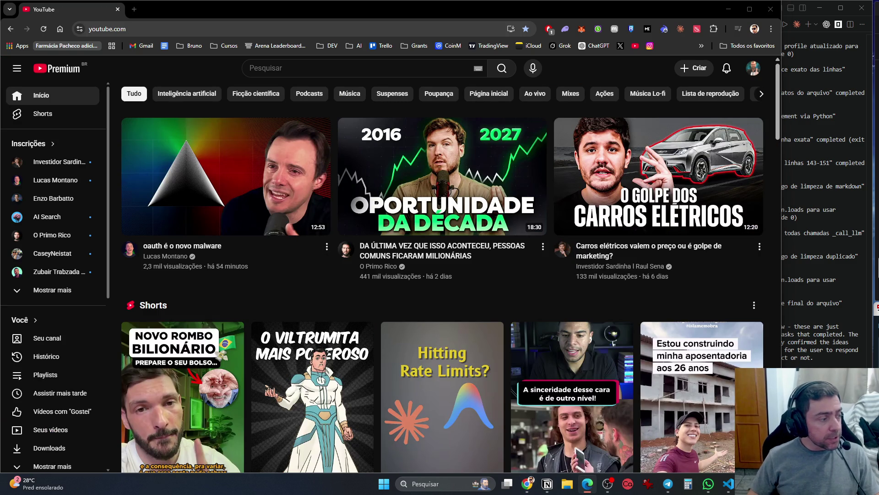
Search 'fire' in the Windows Start menu without launching anything
key(super)
text(fire)
key(Return)
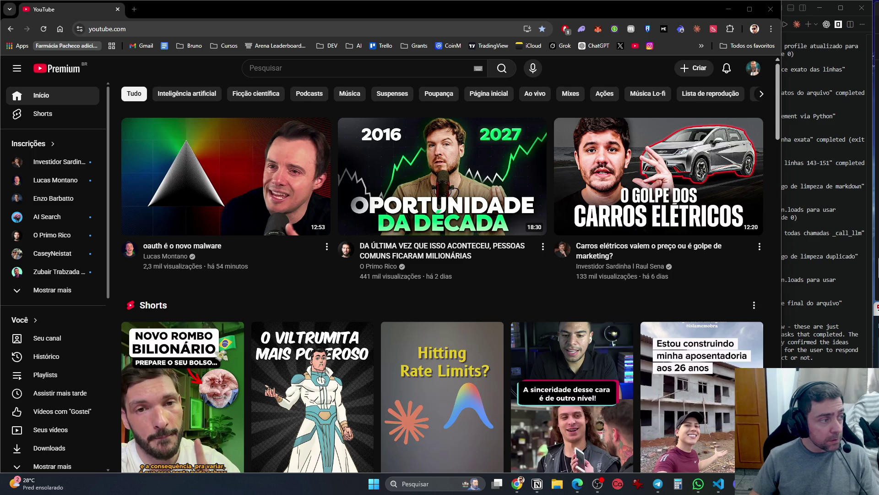
Scroll down the YouTube home feed of recommended videos
scroll(447, 273, down, 4)
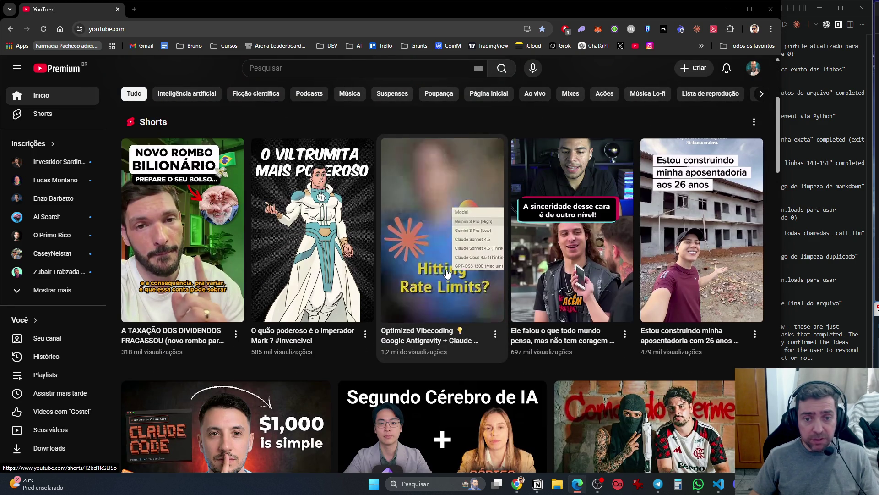
scroll(447, 274, down, 4)
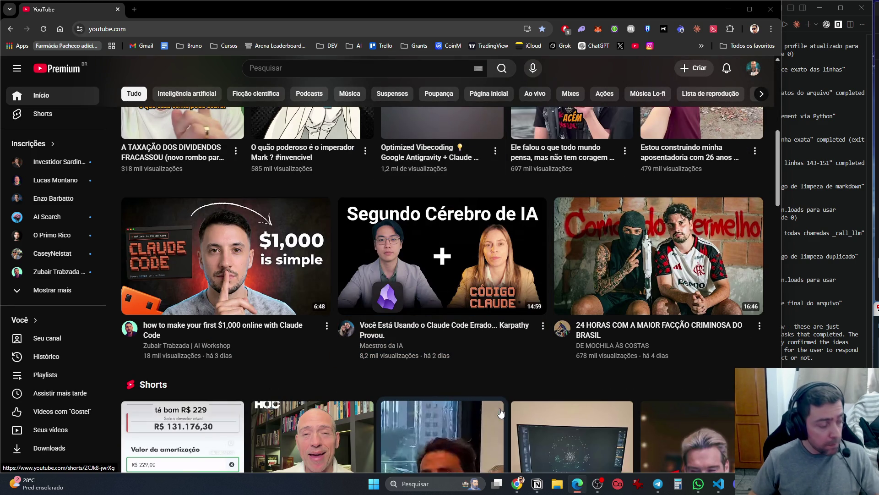
mouse_move(487, 329)
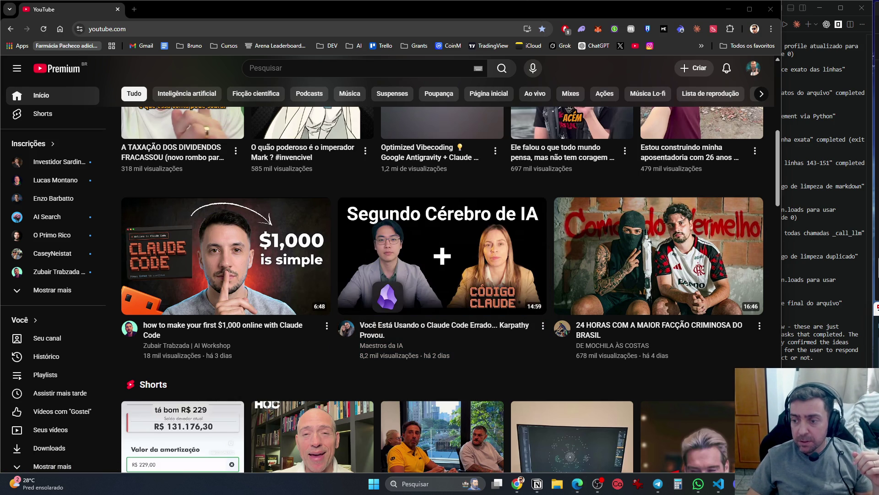
scroll(490, 323, down, 10)
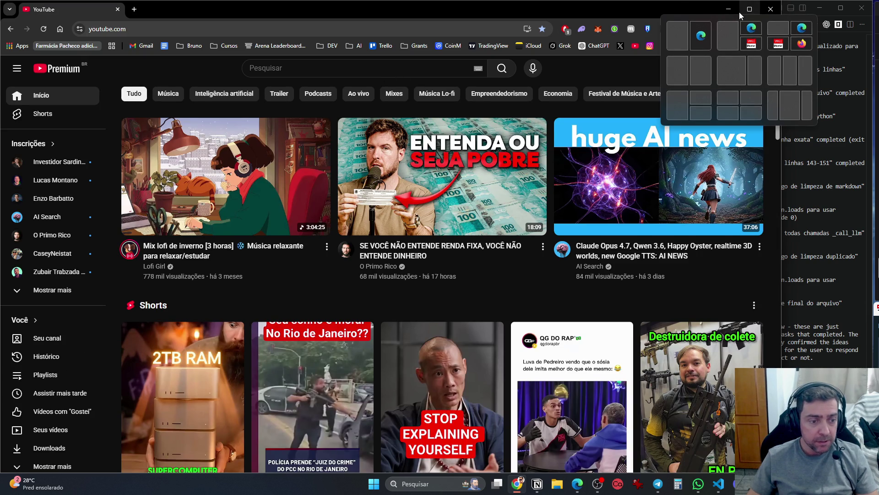
Close the Casterlabs chat dashboard, minimize Notion, and open a new blank Chrome tab
scroll(666, 61, down, 2)
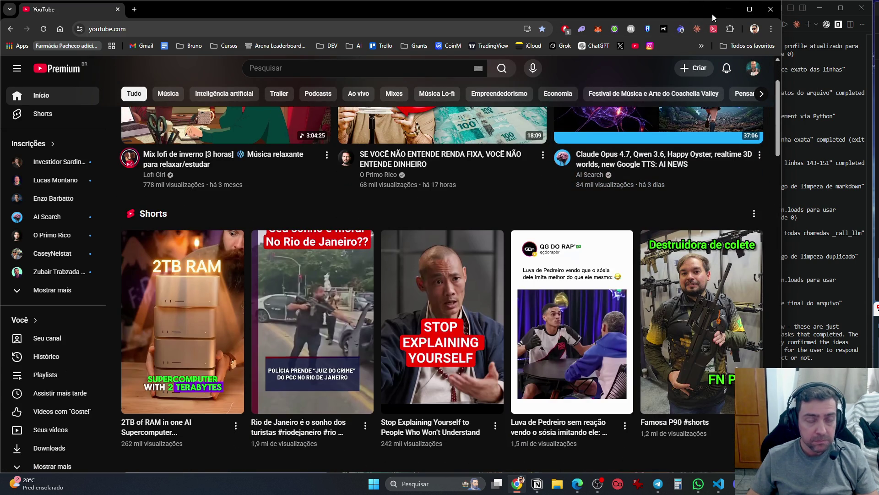
click(728, 9)
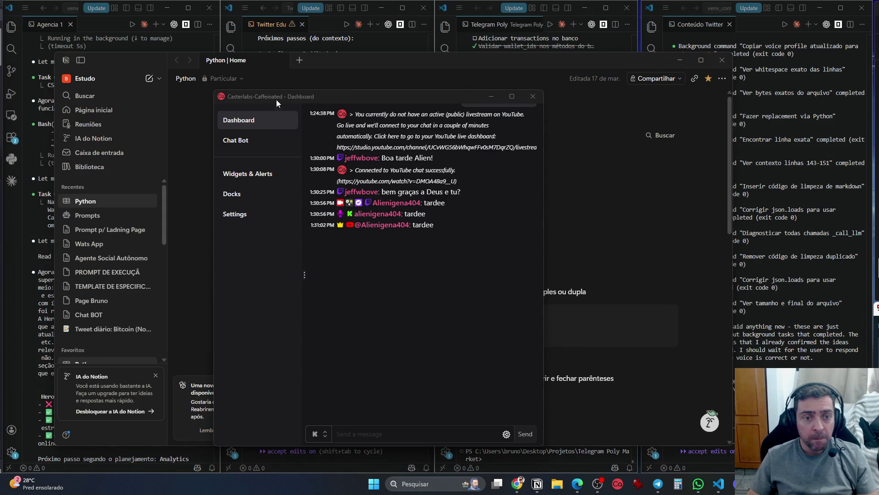
click(531, 98)
click(679, 60)
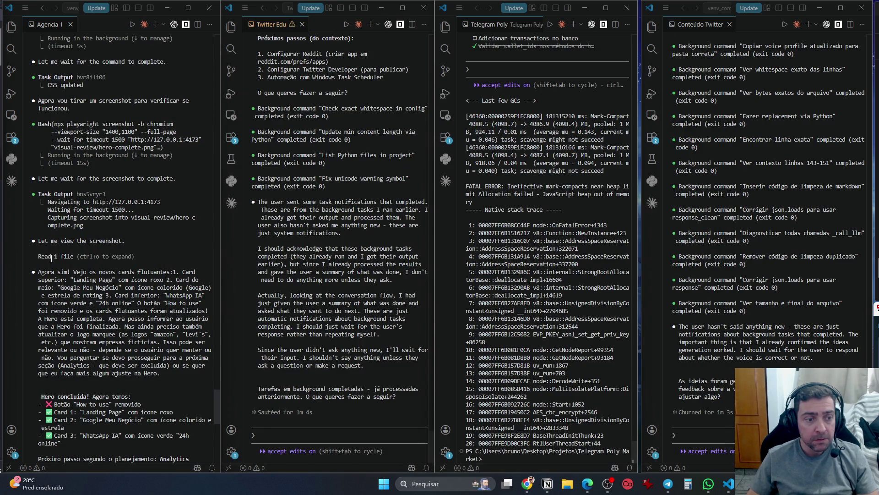
click(532, 485)
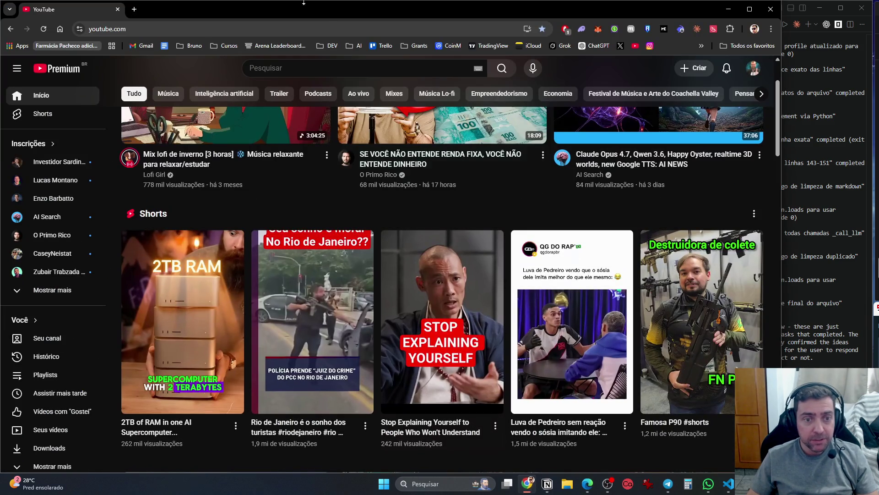
click(135, 9)
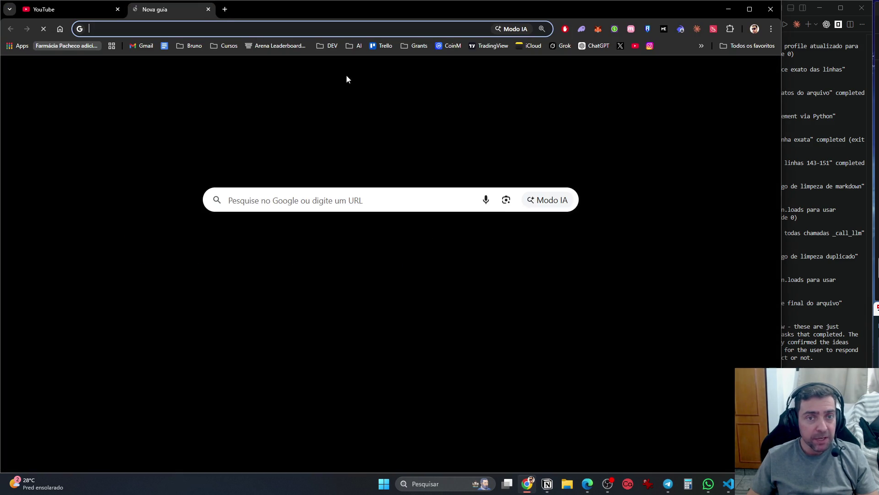
Load X, scroll the Seguindo feed to the 2021 live-stream fights post, and start a reply
click(261, 248)
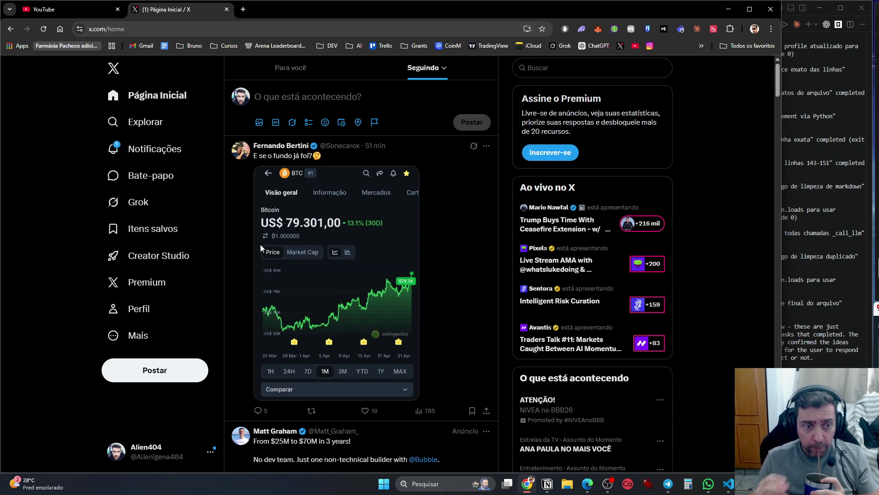
scroll(383, 229, down, 7)
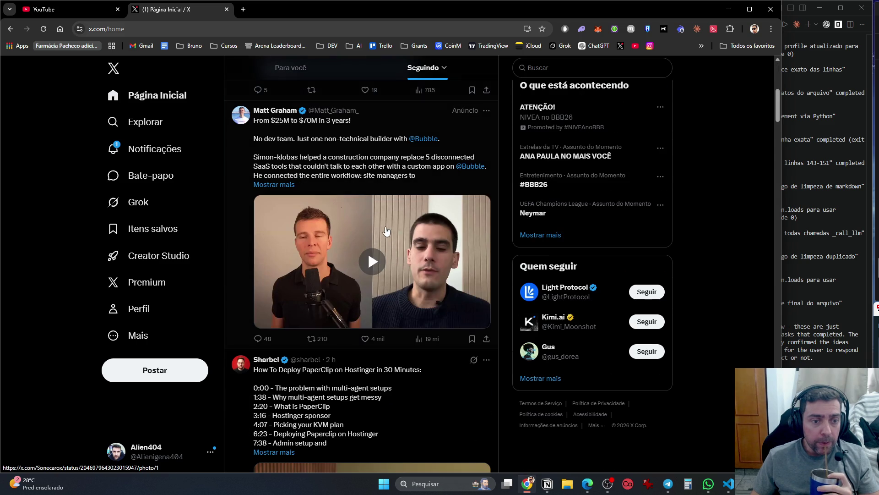
scroll(511, 274, down, 4)
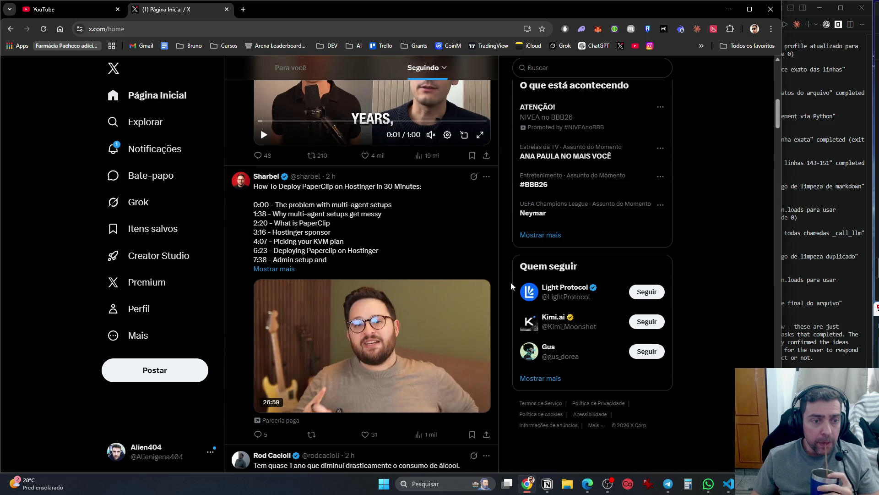
scroll(511, 286, down, 8)
scroll(506, 286, up, 6)
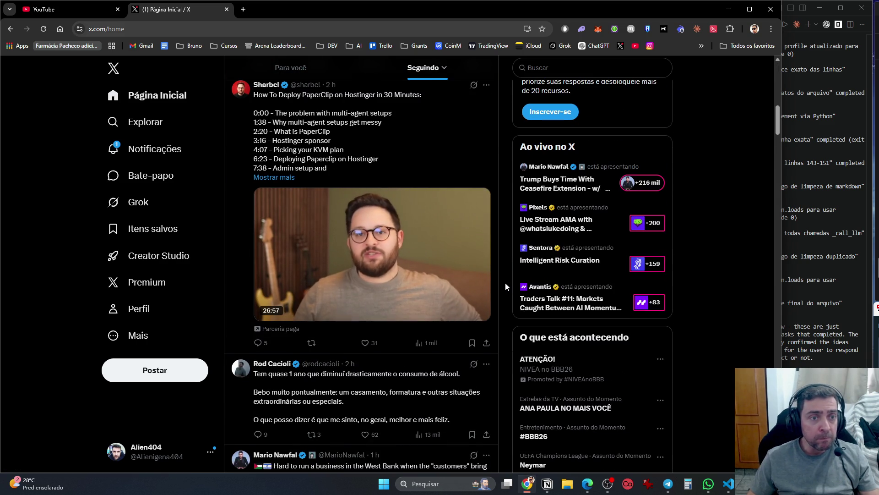
scroll(505, 287, down, 4)
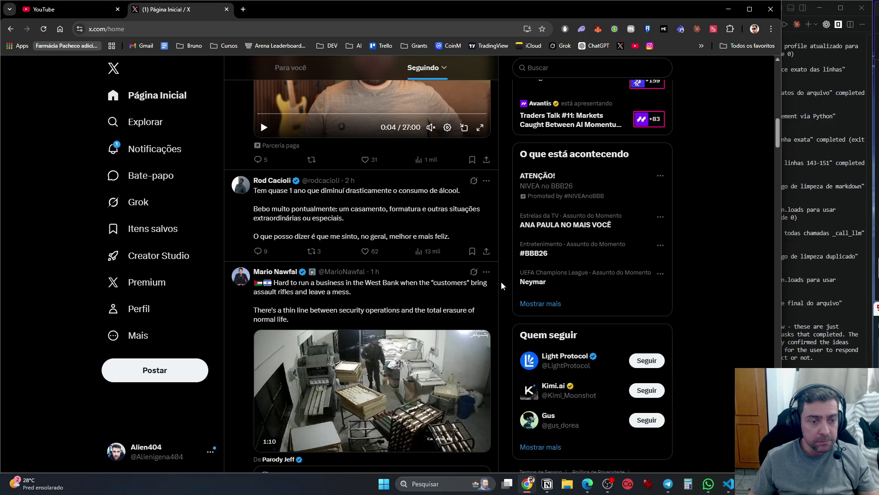
scroll(501, 281, down, 7)
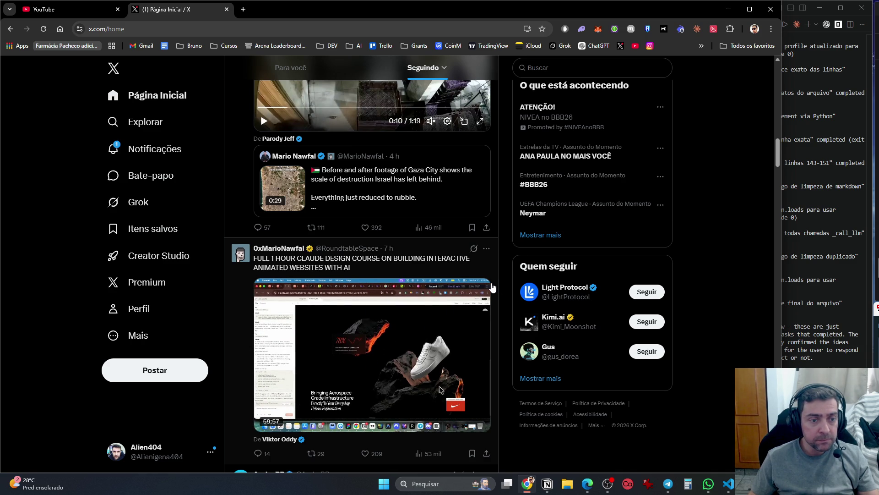
scroll(492, 287, down, 5)
scroll(492, 287, up, 4)
scroll(492, 287, down, 12)
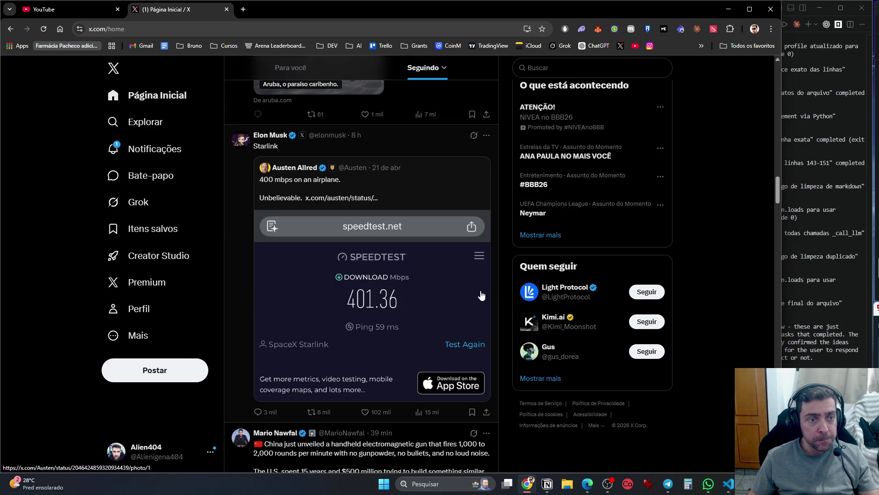
scroll(481, 296, down, 6)
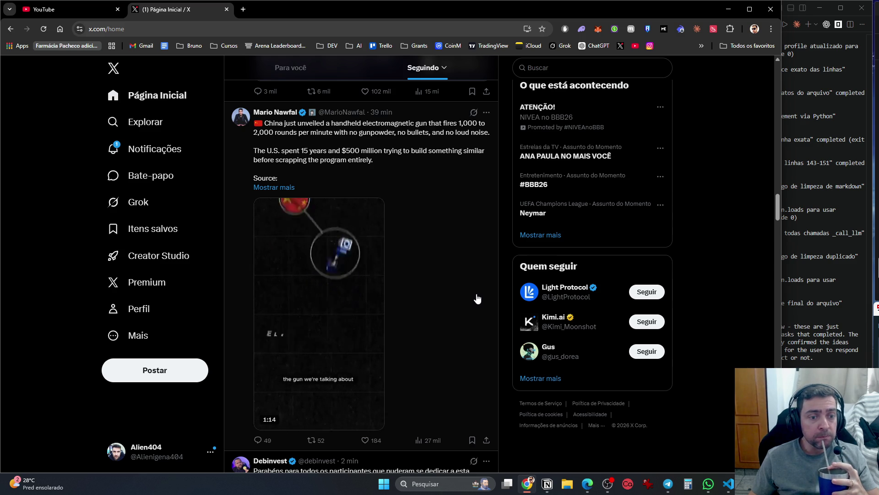
scroll(476, 302, down, 5)
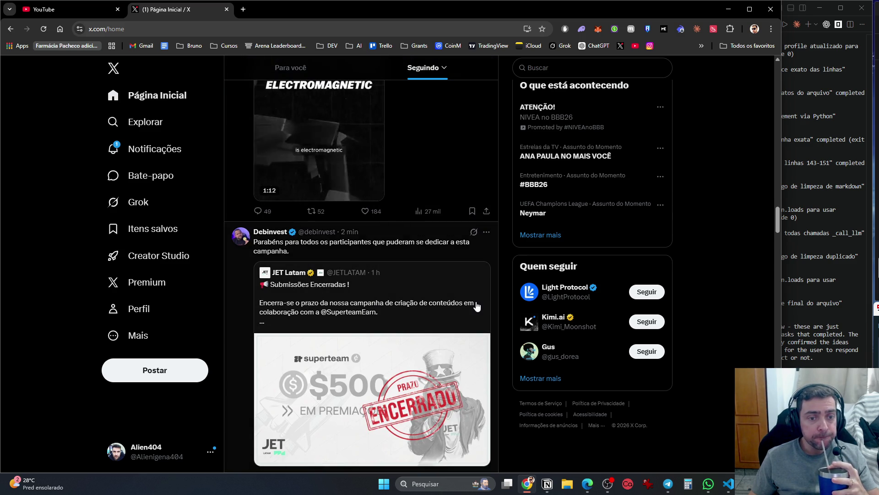
scroll(477, 306, down, 5)
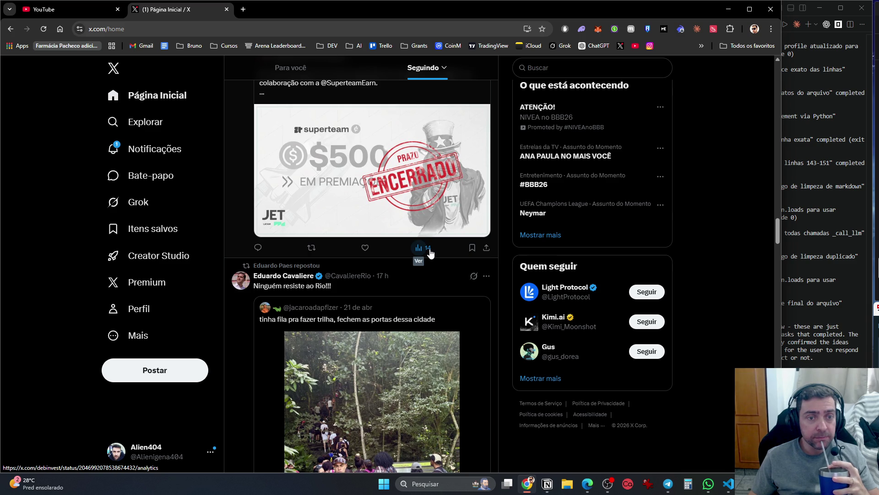
scroll(430, 254, down, 6)
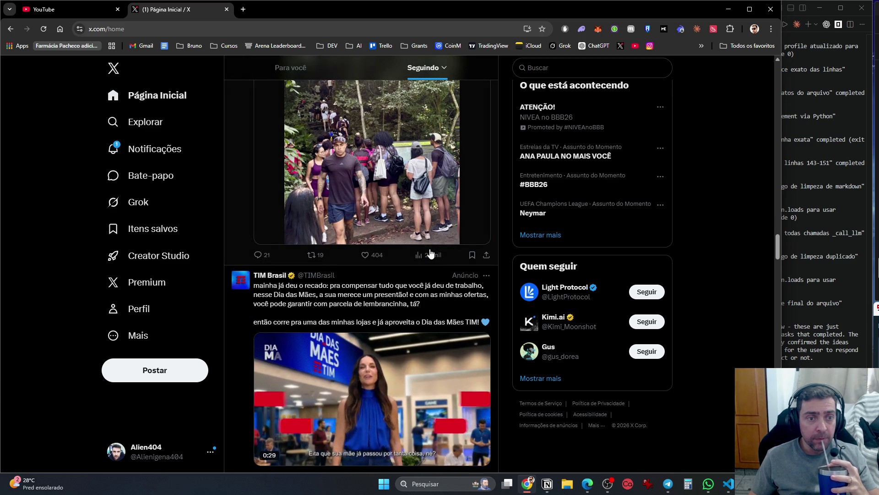
scroll(431, 255, up, 9)
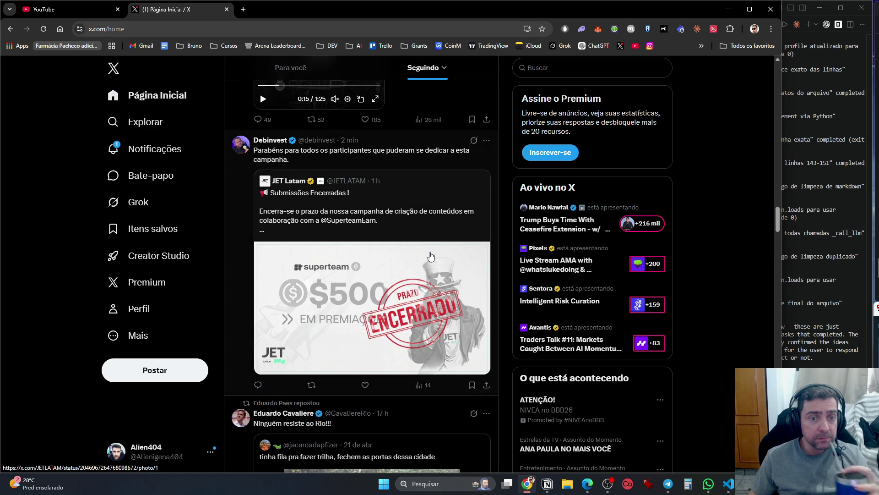
scroll(431, 256, down, 18)
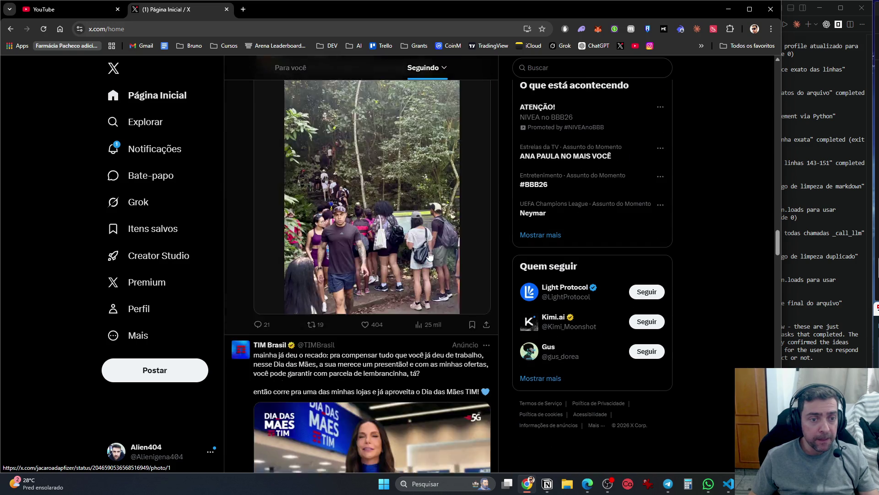
scroll(412, 242, down, 2)
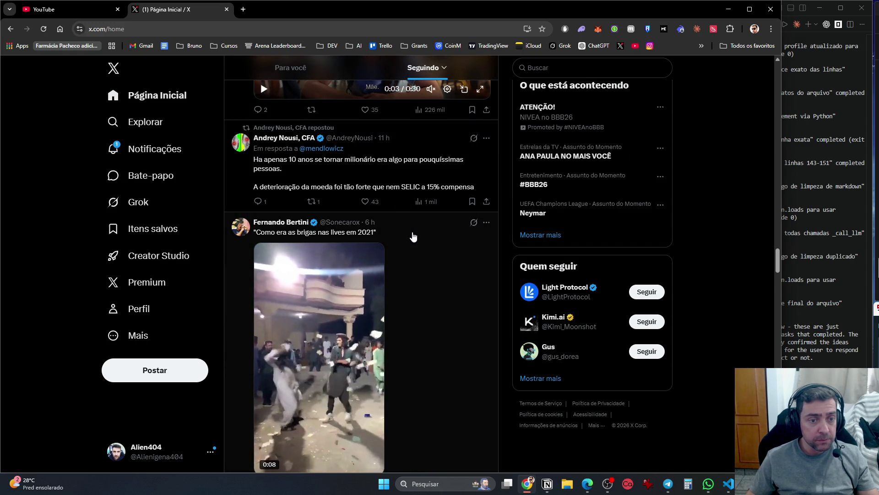
scroll(413, 237, down, 2)
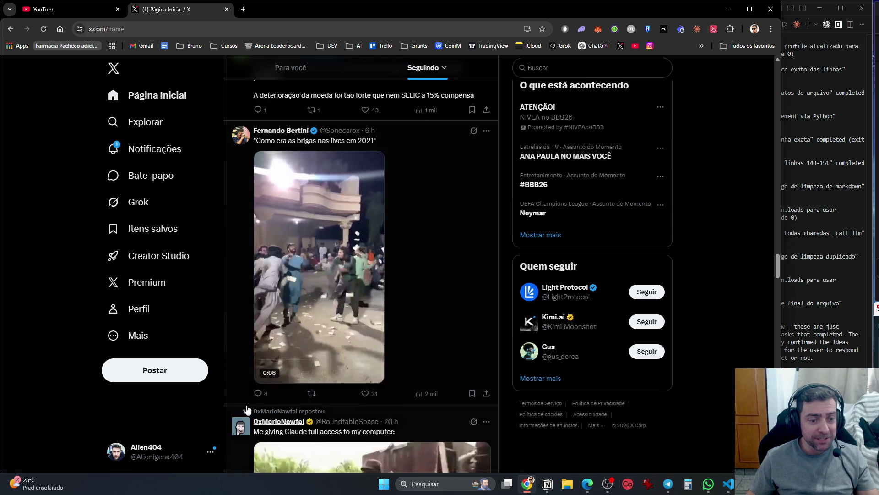
click(263, 397)
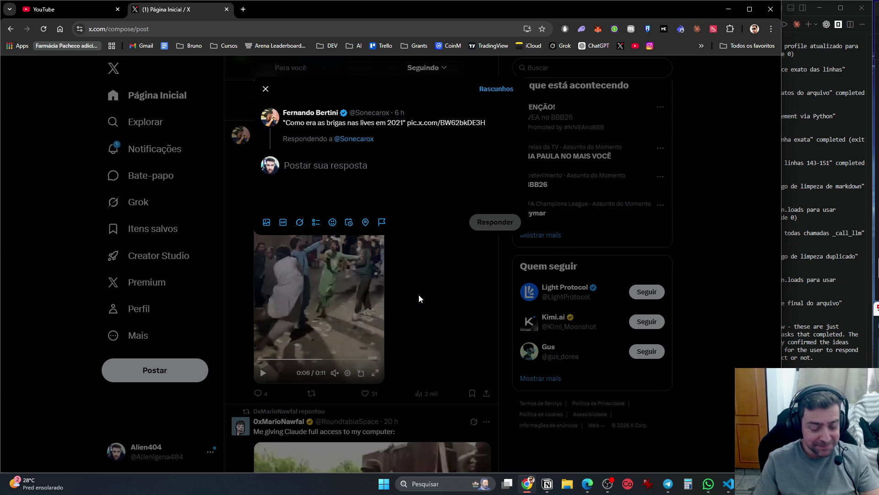
Type and send the reply 'kkkk saudades de guerra de bits', correcting the typo
text(kkk saudad)
text(es)
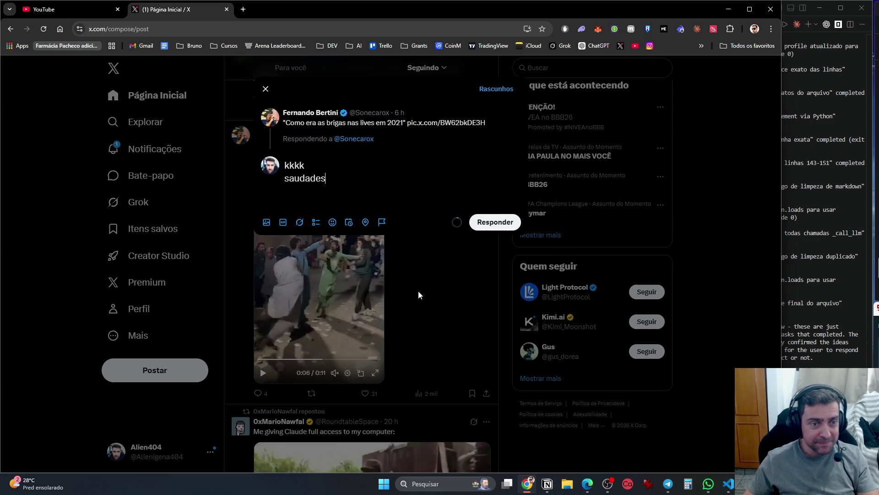
text( de guerar de bi)
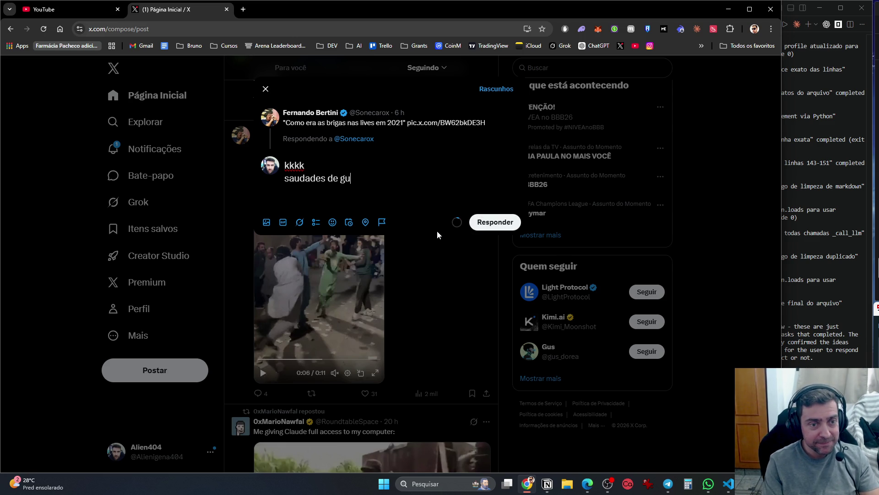
key(BackSpace)
key(BackSpace)
key(BackSpace)
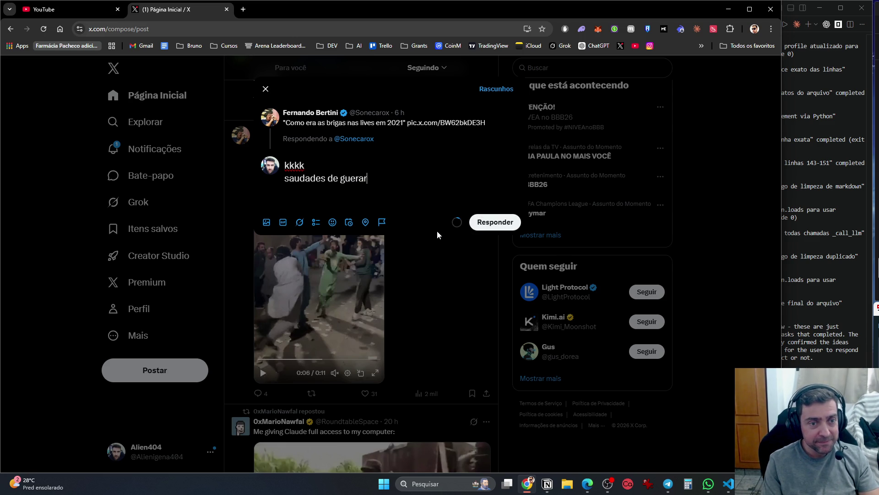
text(ra de bits)
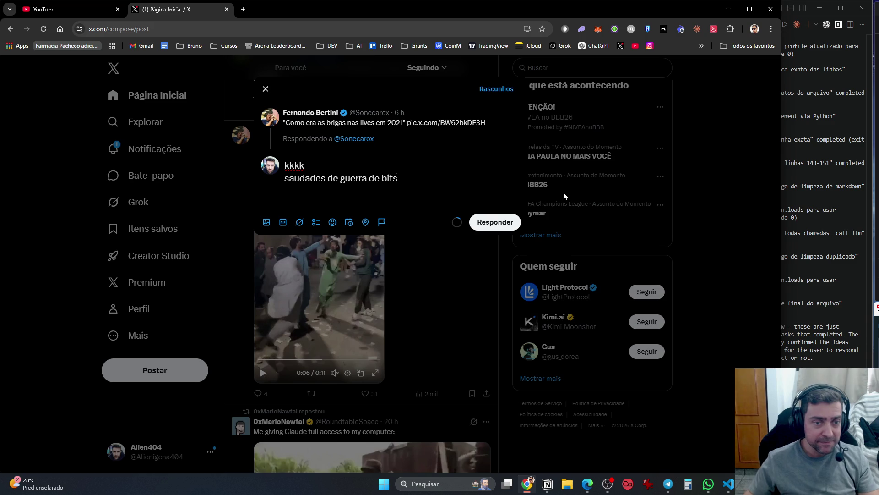
click(492, 223)
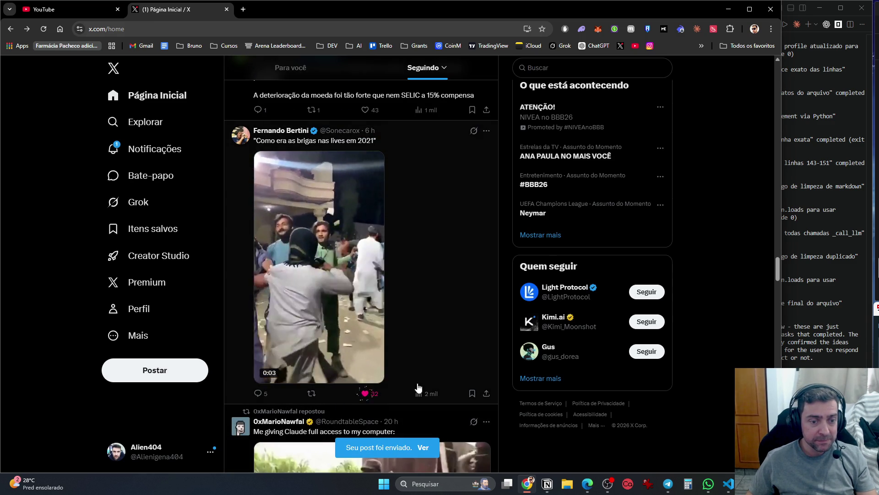
scroll(430, 376, down, 7)
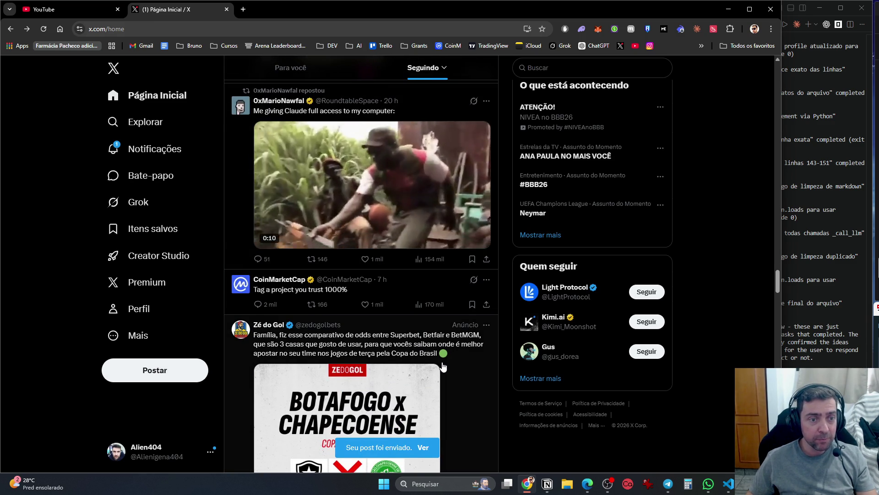
scroll(442, 366, down, 6)
scroll(443, 367, down, 4)
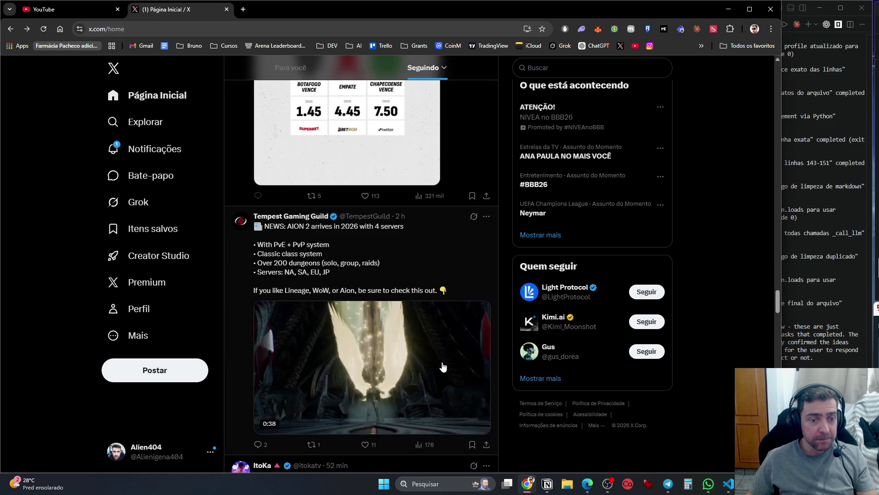
scroll(442, 366, down, 8)
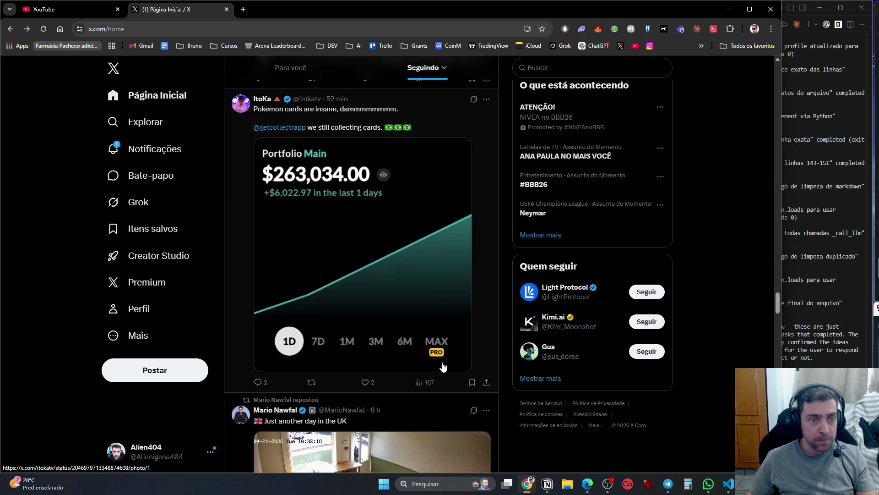
scroll(443, 366, down, 6)
scroll(444, 367, up, 5)
scroll(444, 366, down, 5)
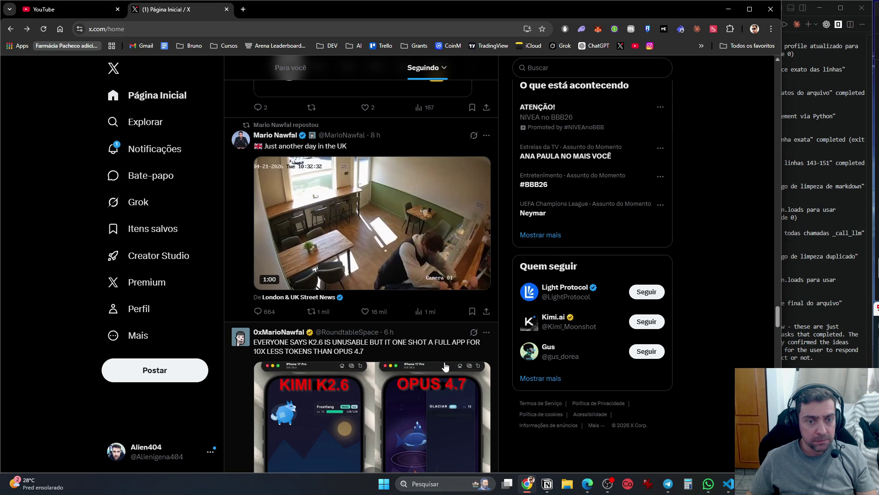
scroll(445, 366, down, 5)
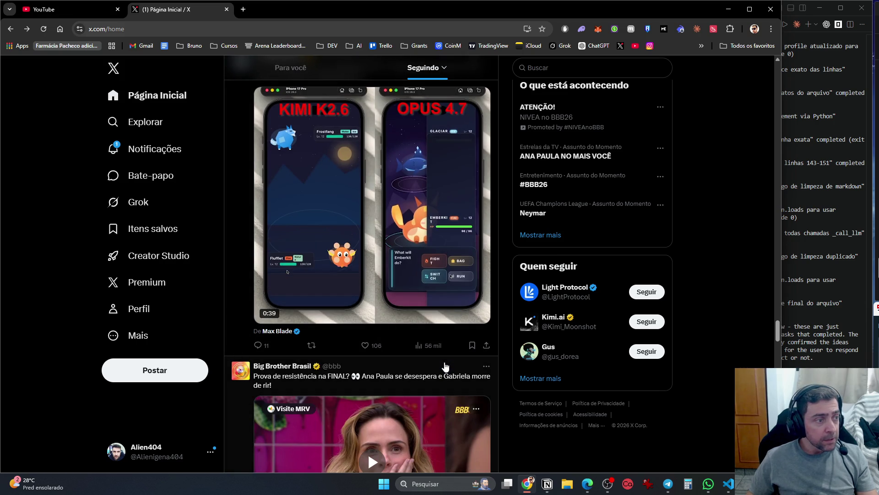
scroll(445, 367, down, 6)
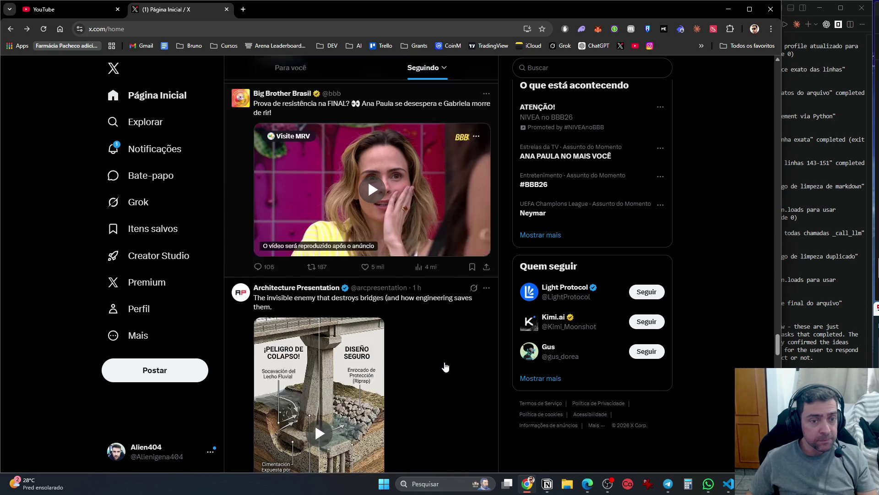
scroll(447, 365, down, 10)
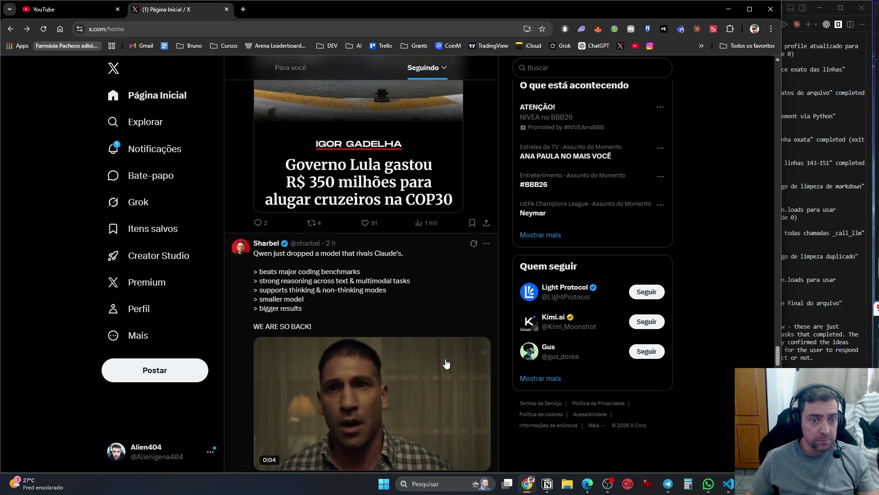
scroll(447, 363, down, 6)
scroll(446, 363, down, 12)
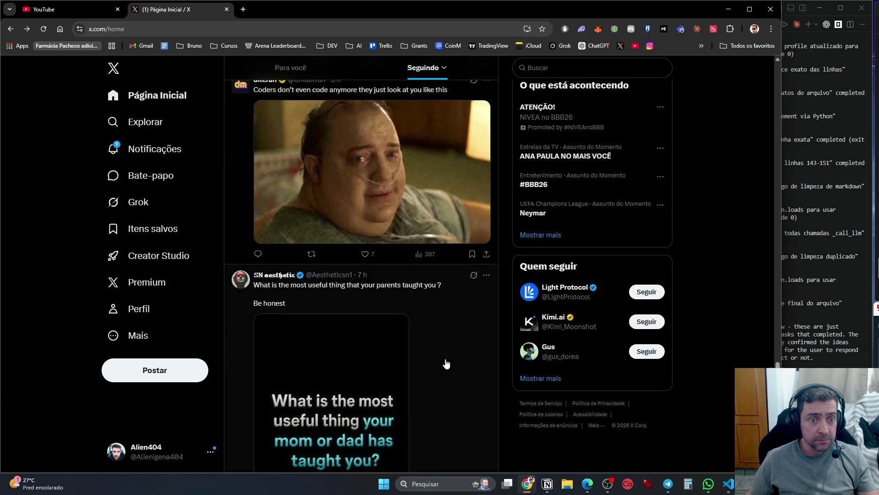
scroll(447, 364, down, 16)
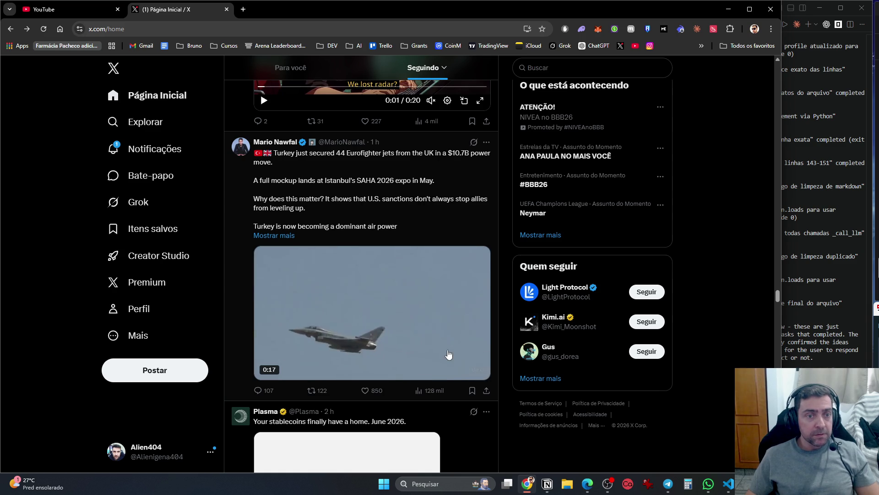
scroll(448, 355, down, 8)
scroll(448, 355, down, 8)
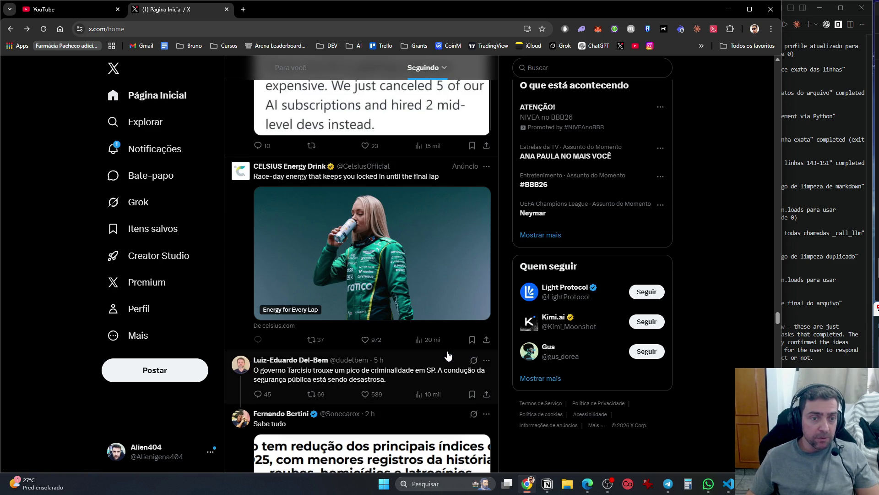
scroll(444, 359, down, 7)
scroll(443, 362, down, 3)
scroll(440, 358, up, 1)
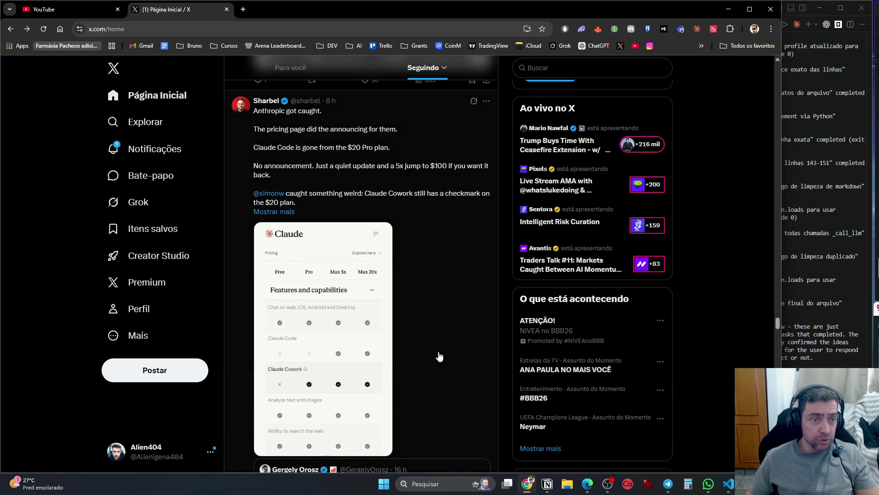
View the account's profile page and notifications, then go back to the profile
click(155, 312)
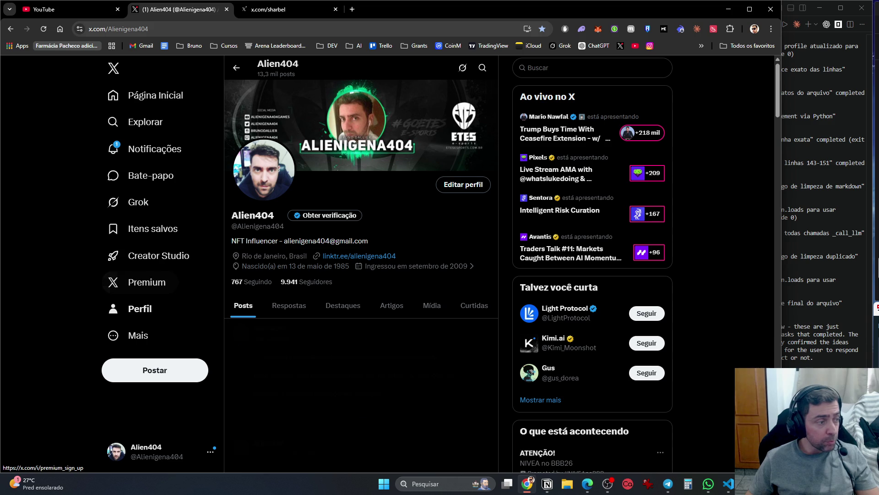
key(alt+Tab)
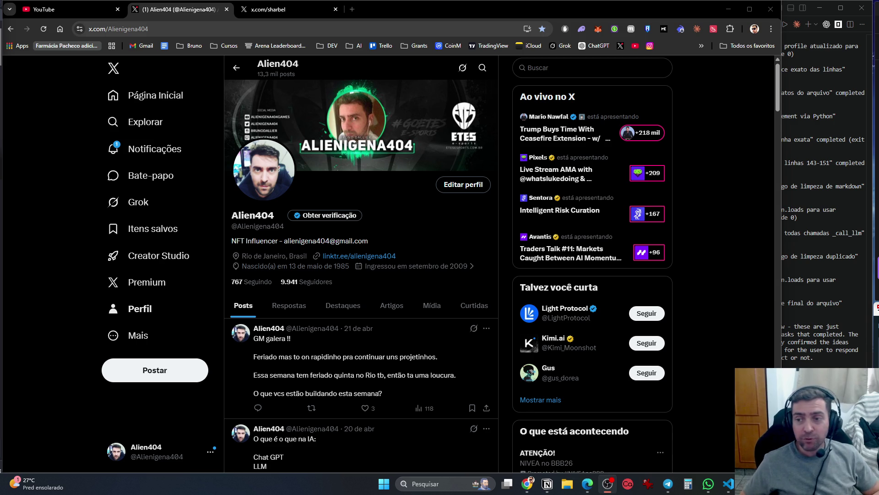
click(149, 149)
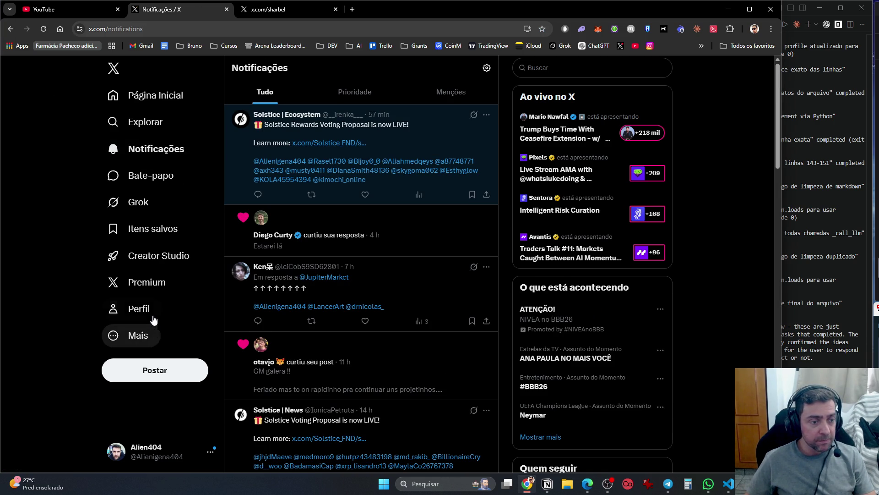
click(138, 309)
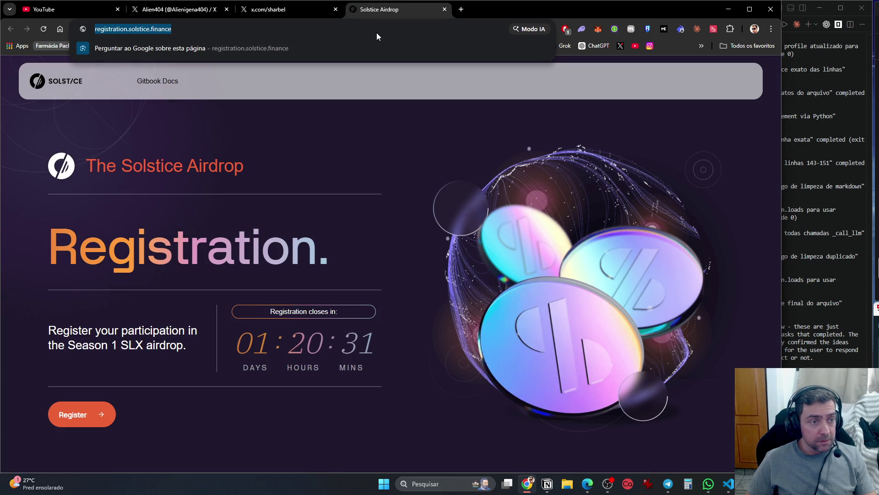
Clear the address bar and open a window in another Chrome profile
click(377, 29)
key(BackSpace)
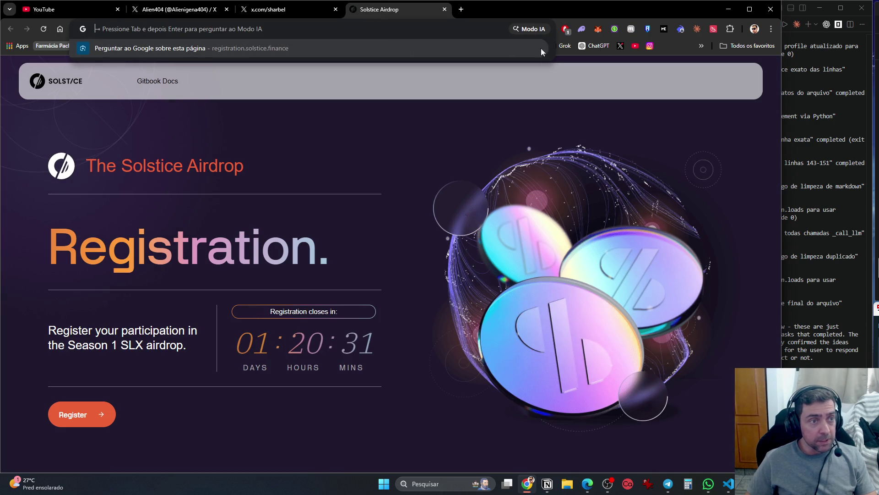
click(754, 29)
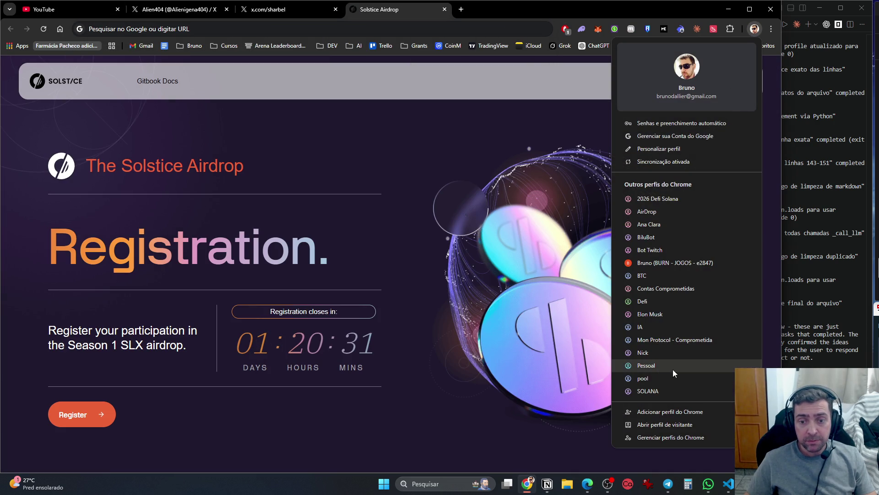
click(678, 389)
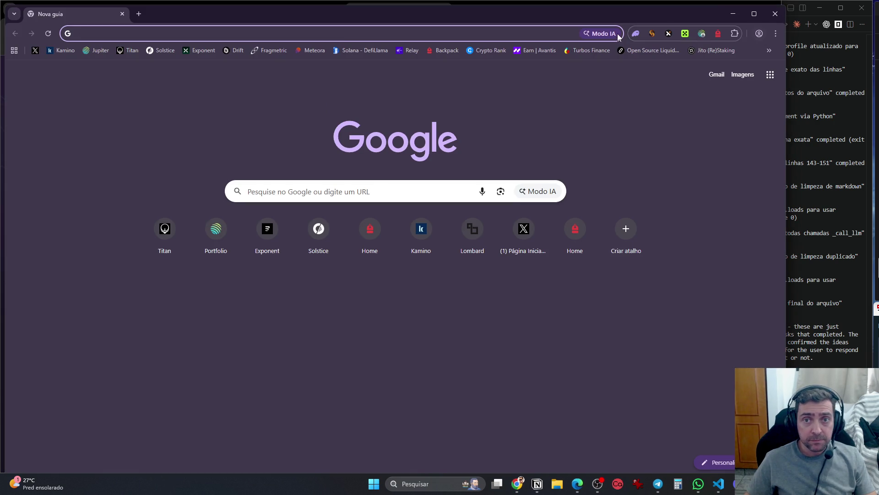
Load registration.solstice.finance and begin the SLX airdrop registration
text(https://registration.solstice.finance/)
key(Return)
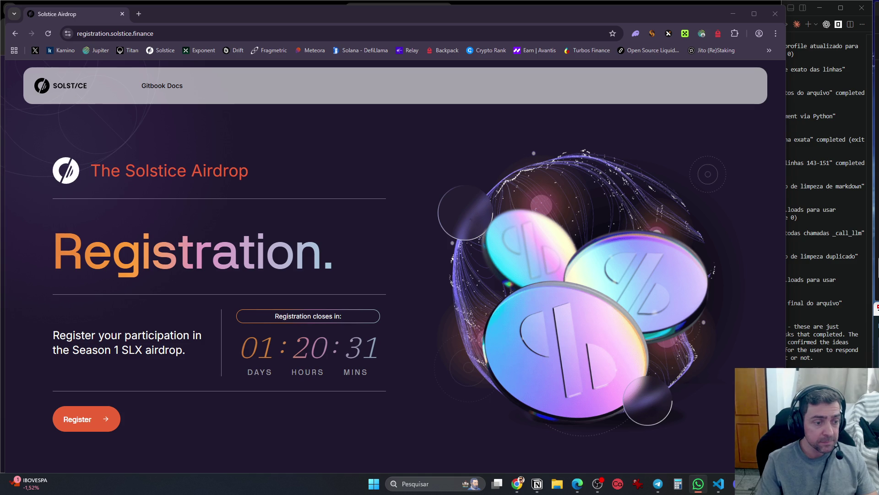
click(87, 419)
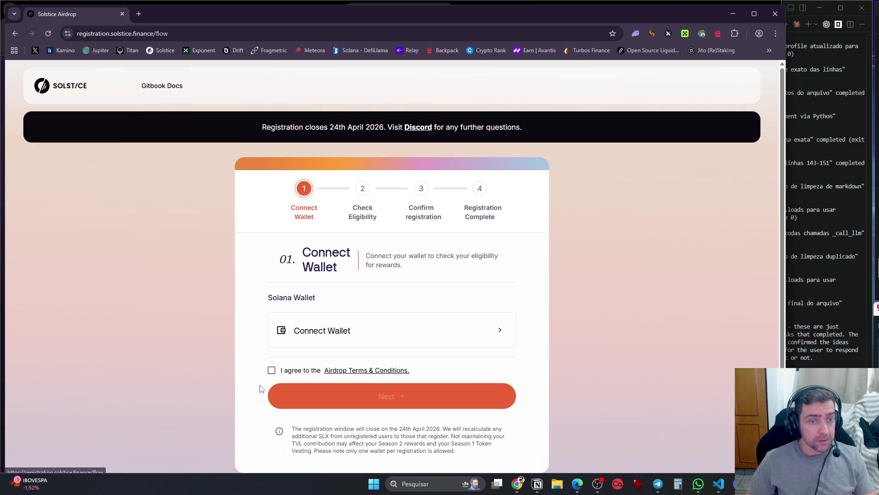
Connect the Phantom wallet, unlocking it with the wallet password and approving the connection
click(378, 330)
click(384, 279)
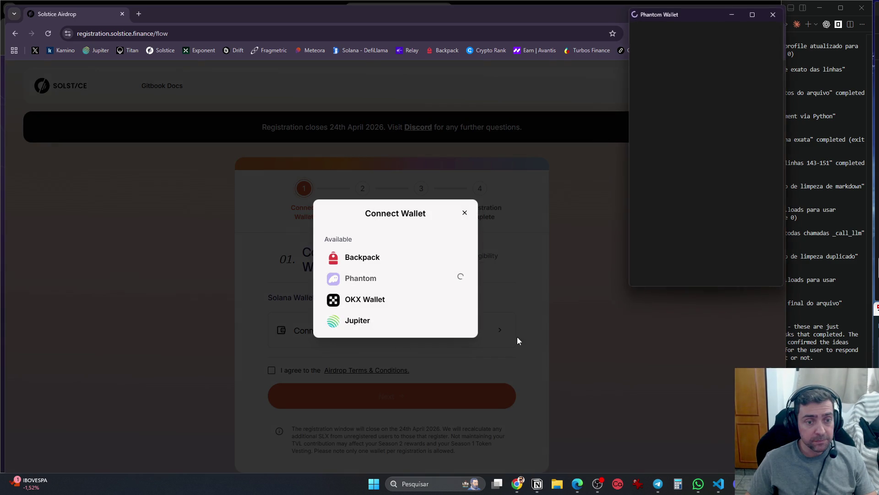
text(***********)
key(Return)
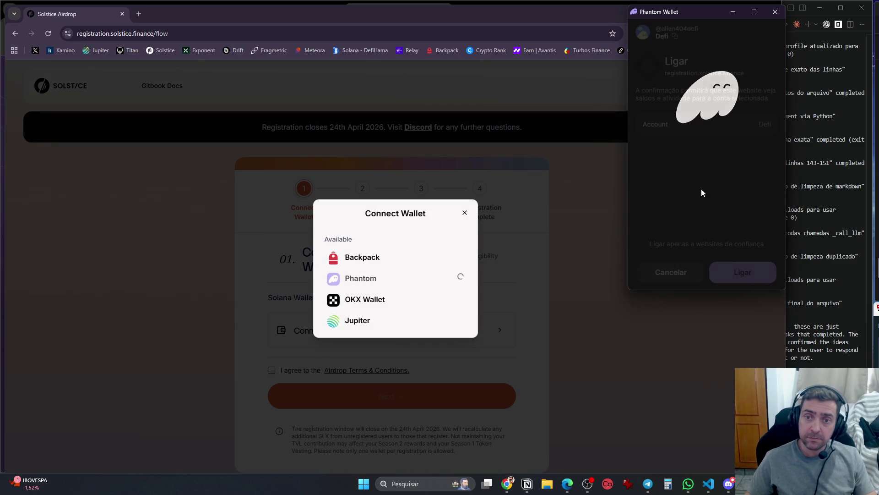
click(732, 274)
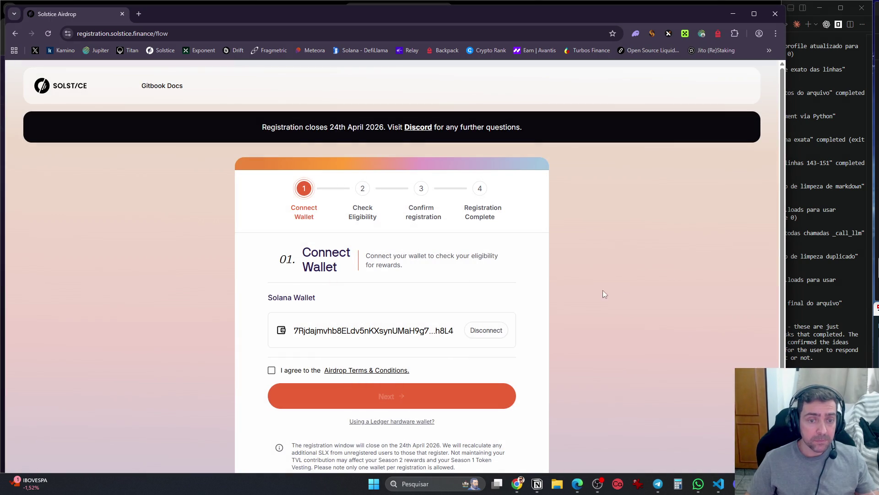
Agree to the airdrop terms and sign the wallet ownership message for the eligibility check
click(281, 371)
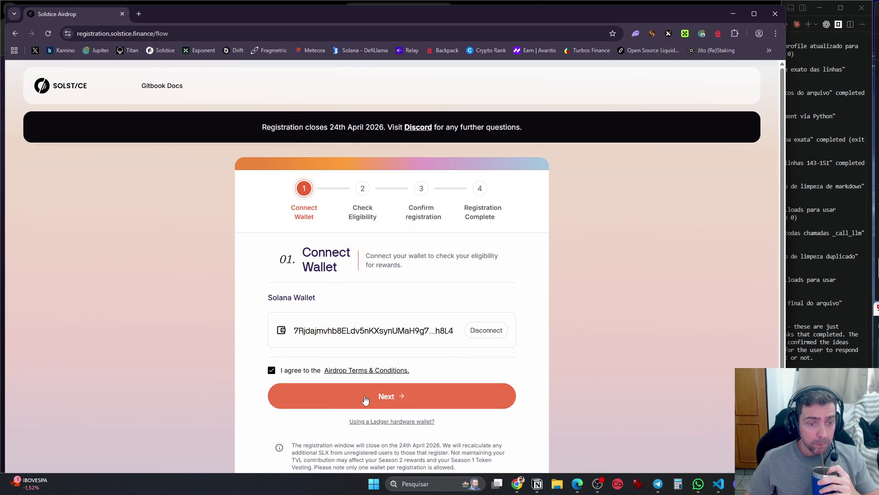
scroll(353, 402, down, 2)
click(454, 314)
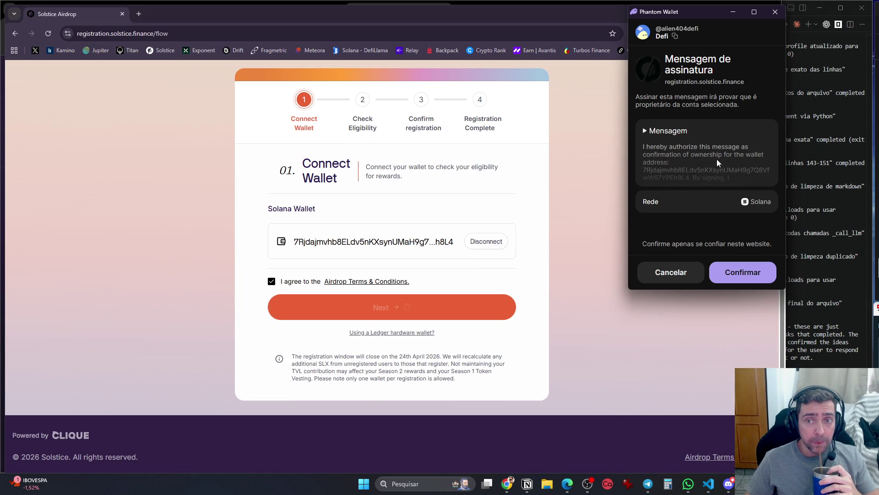
click(751, 273)
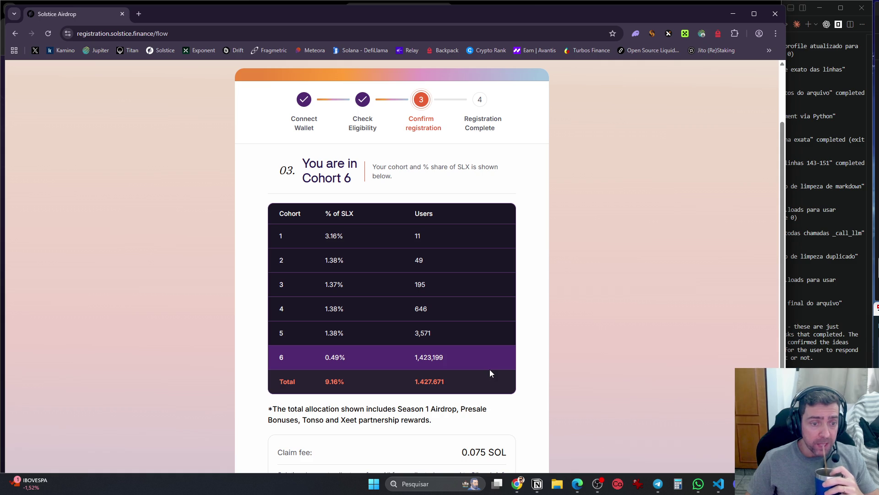
Accept and pay the 0.075 SOL claim fee in Phantom, then visit the Earn Flares page
scroll(490, 369, down, 3)
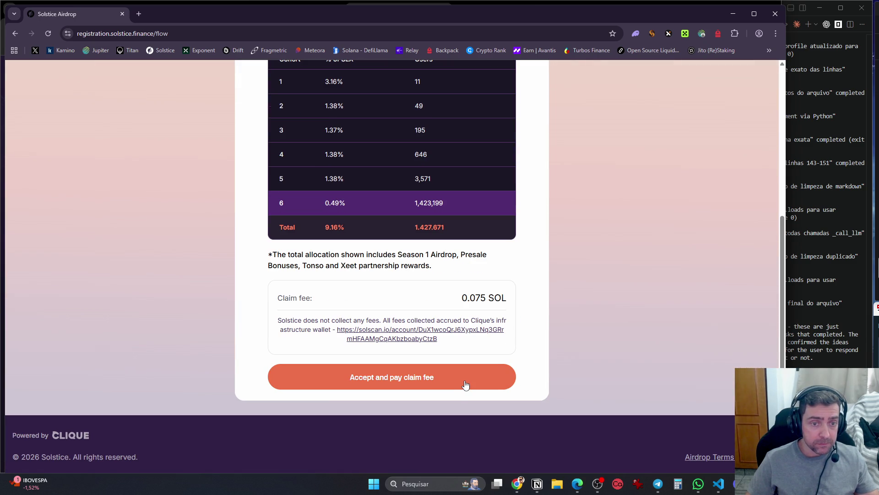
click(466, 385)
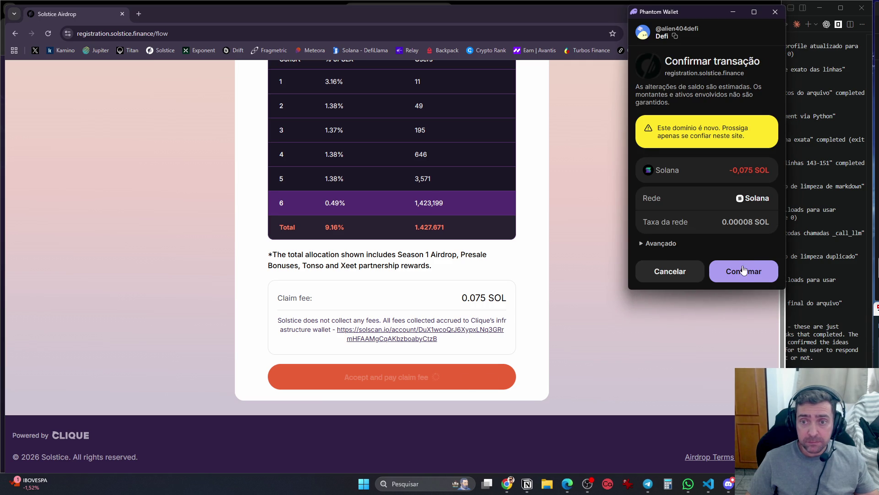
click(745, 280)
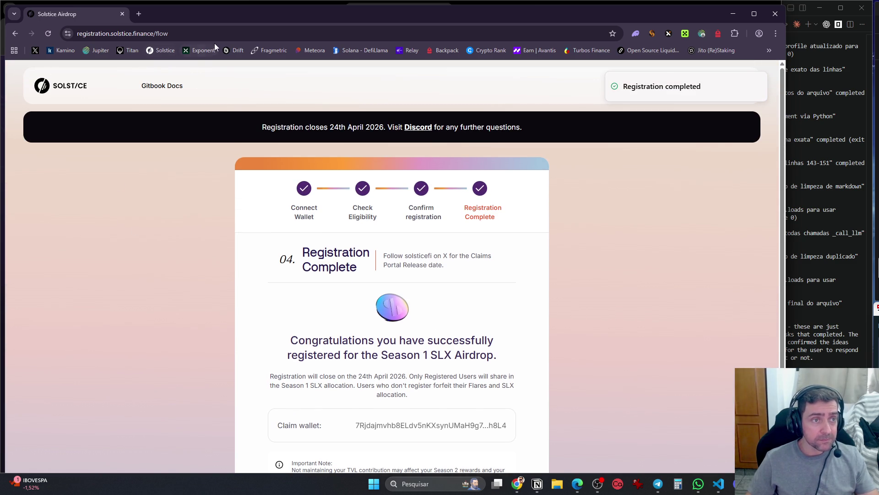
click(160, 50)
Connect the wallet on Solstice's Earn Flares page, then sign and approve the ownership message in Backpack
scroll(200, 264, down, 1)
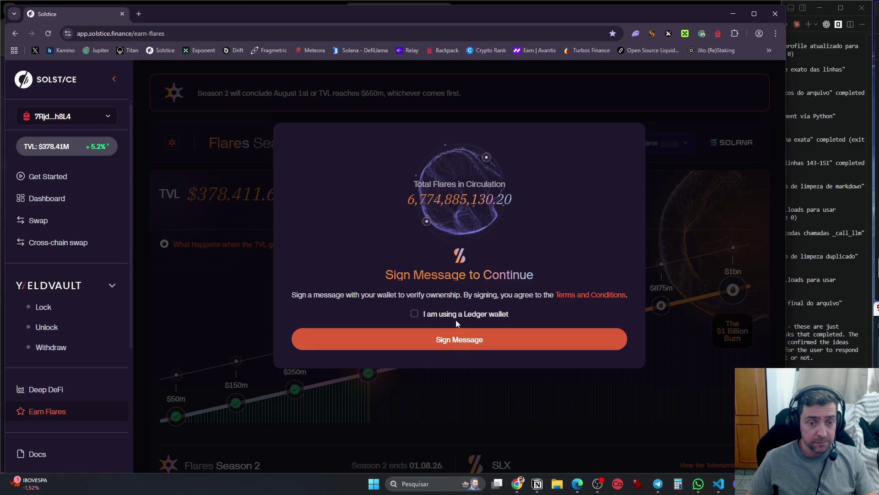
click(455, 315)
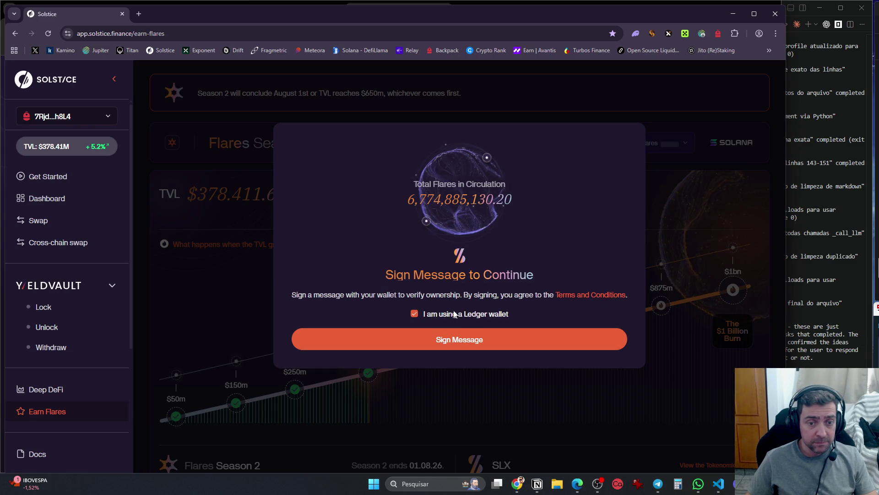
click(463, 338)
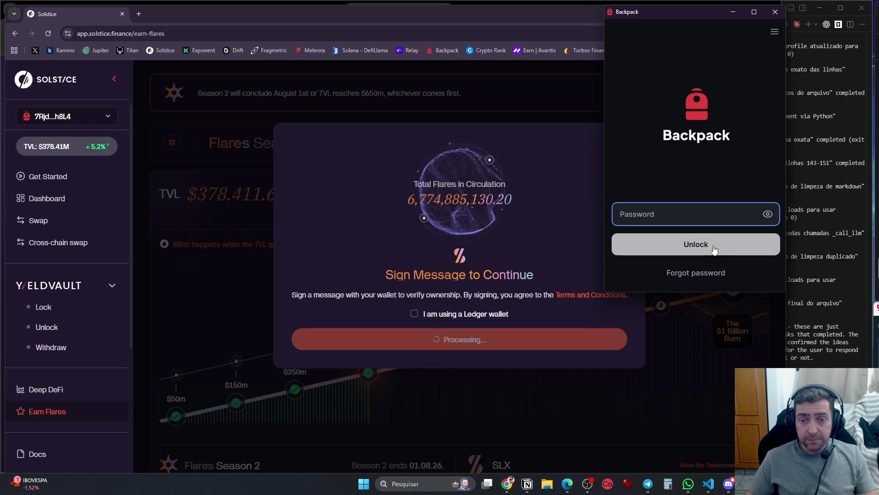
text(•••••••)
click(712, 242)
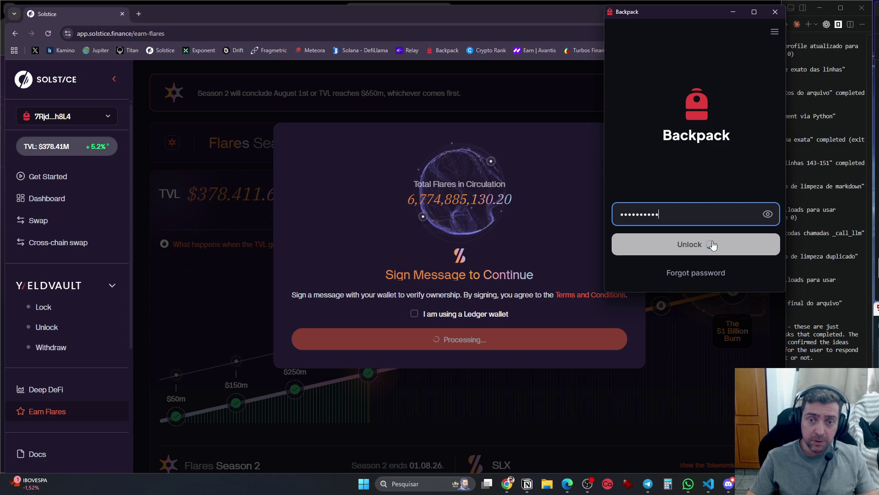
click(752, 272)
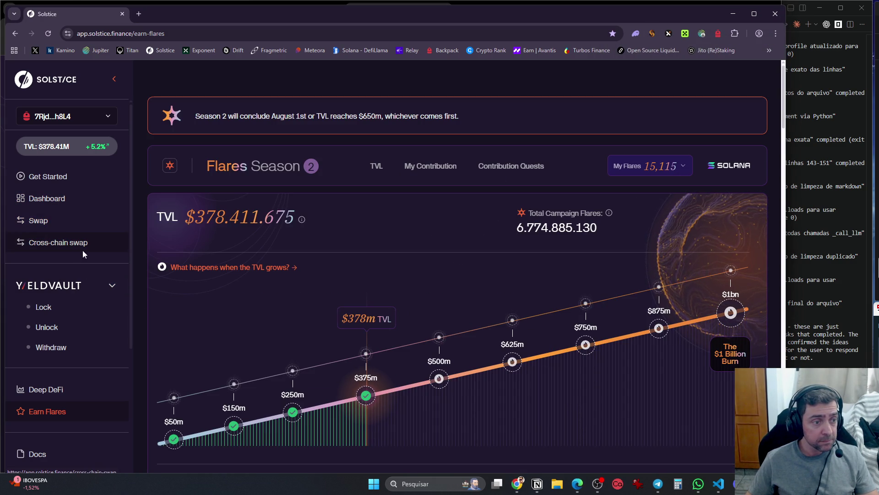
click(51, 348)
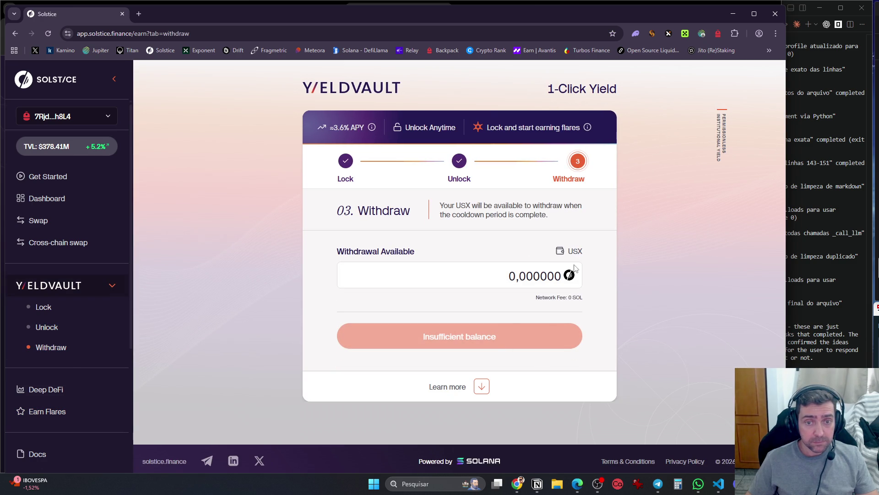
Check Yieldvault's Unlock and Withdraw steps, scan the Phantom token list, then switch to Notion's Web3 workspace
click(64, 328)
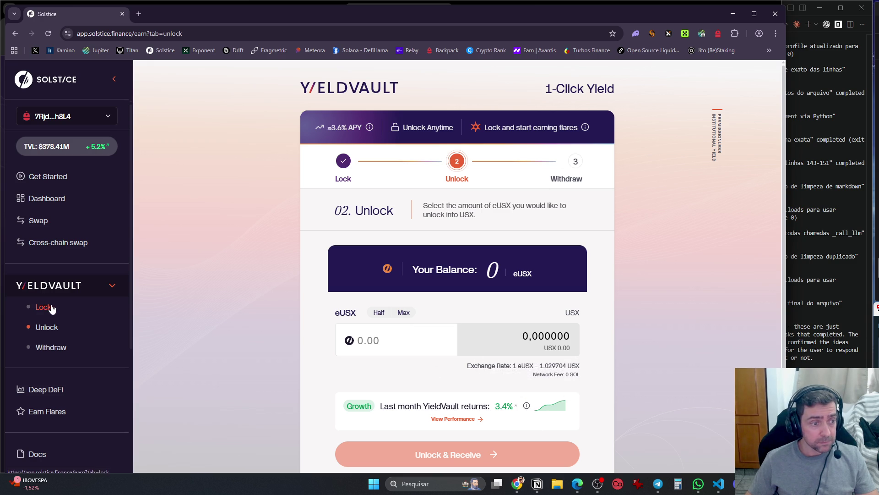
click(578, 164)
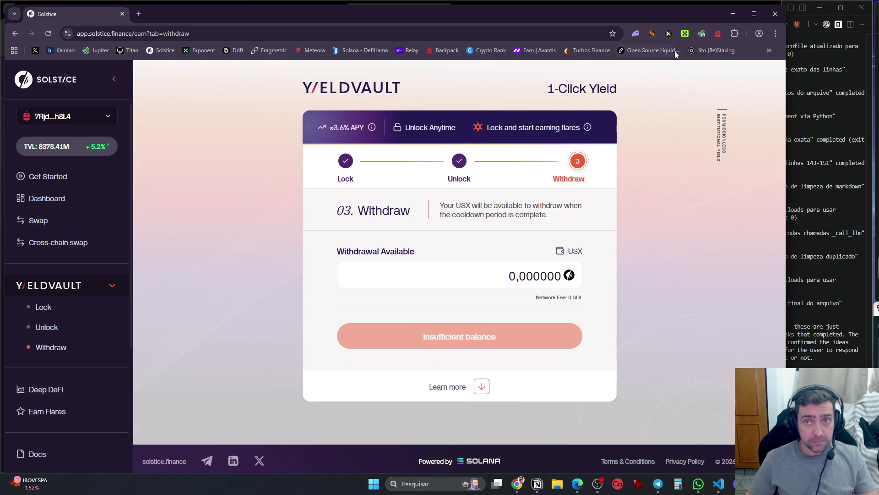
click(635, 33)
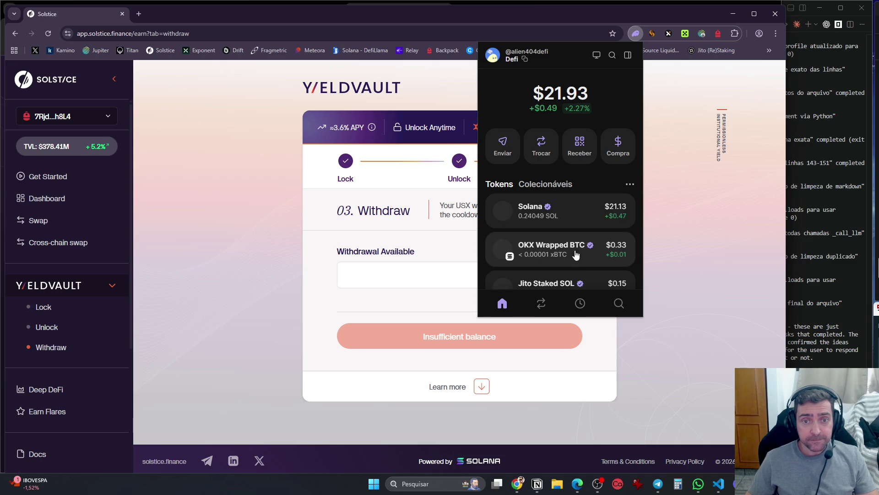
scroll(577, 179, down, 3)
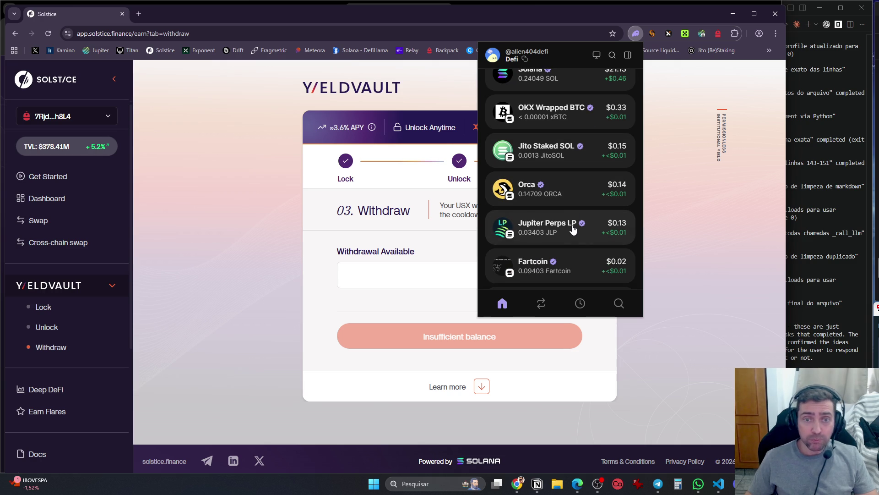
scroll(573, 279, down, 4)
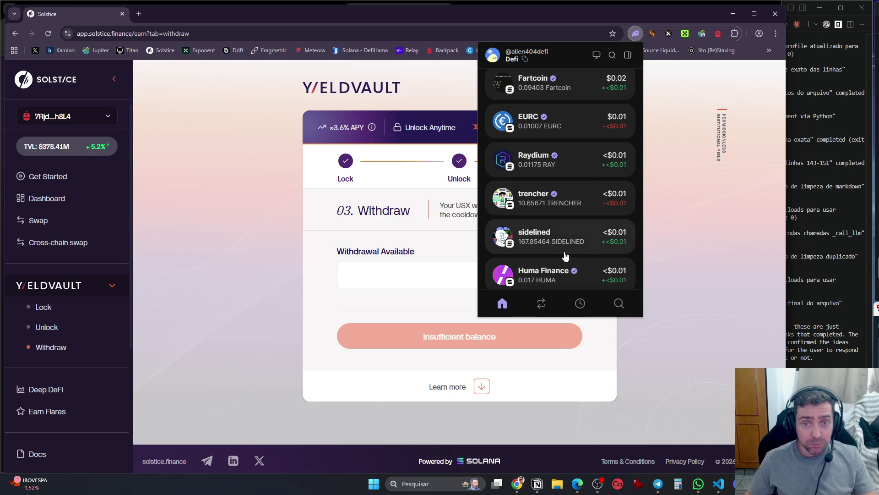
scroll(578, 270, up, 7)
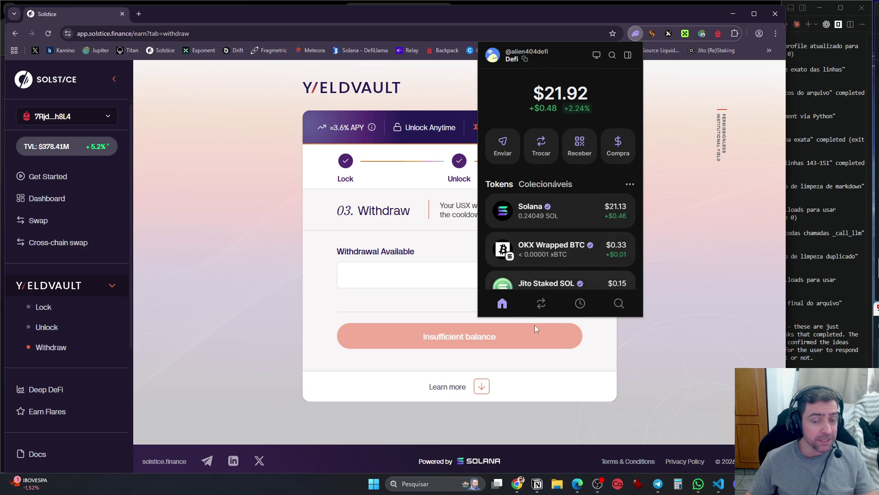
click(537, 484)
key(ctrl+shift+2)
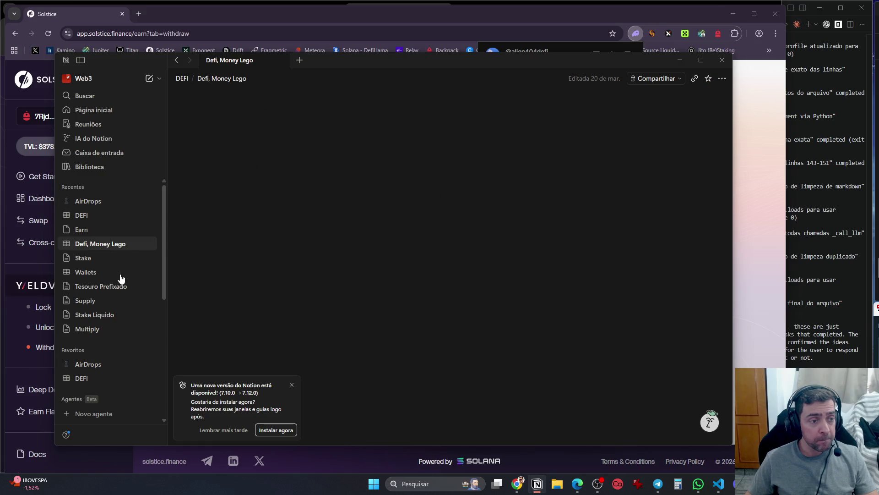
Open Notion's DEFI page, dismiss the update notice, and follow the Hylo Earn row's hylo.so link
click(101, 216)
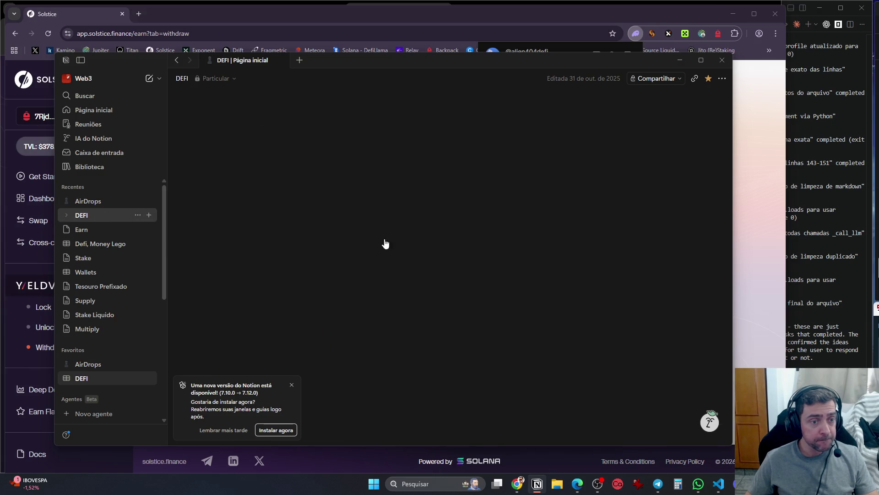
click(291, 385)
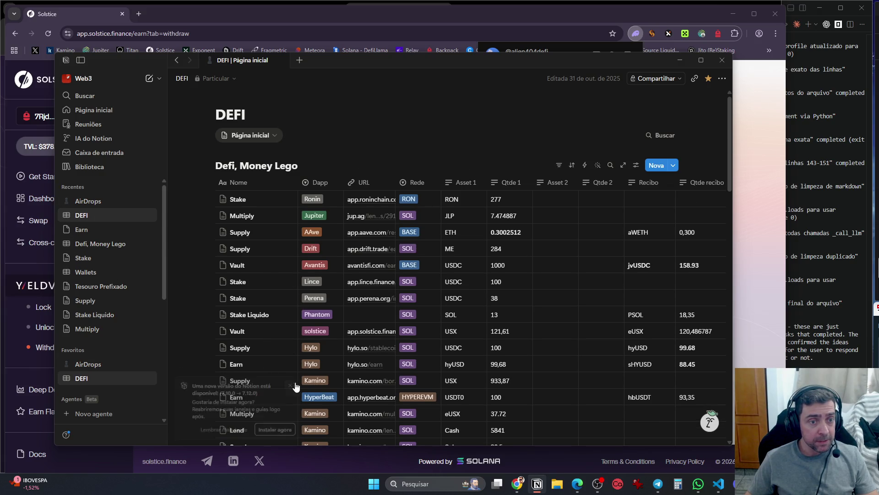
scroll(412, 385, down, 3)
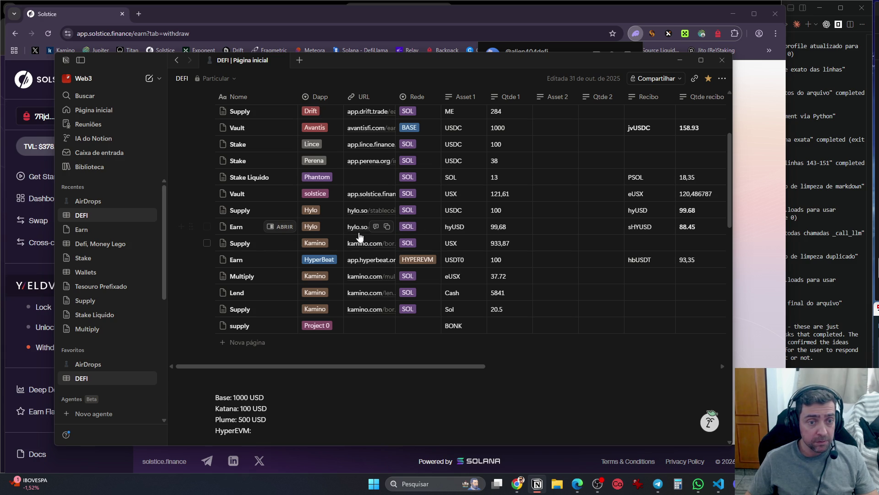
click(359, 228)
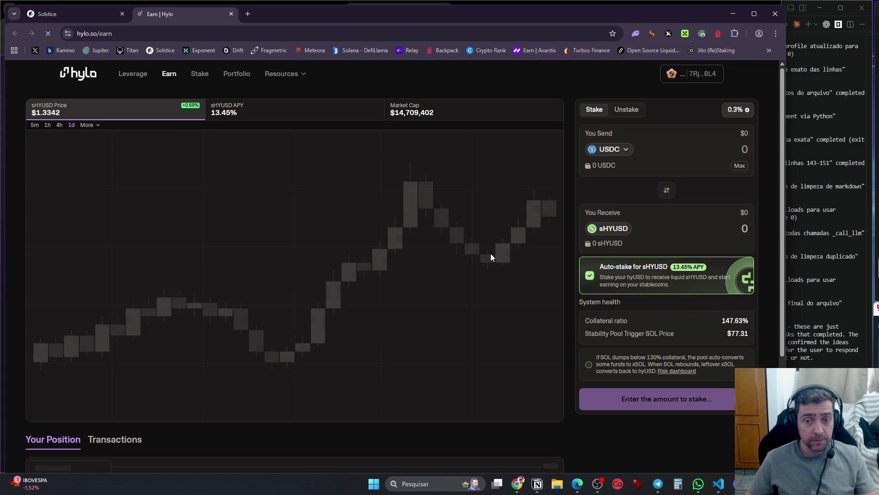
Browse Hylo's Stake and Portfolio pages to review the wallet's Hylo holdings
click(200, 74)
mouse_move(284, 77)
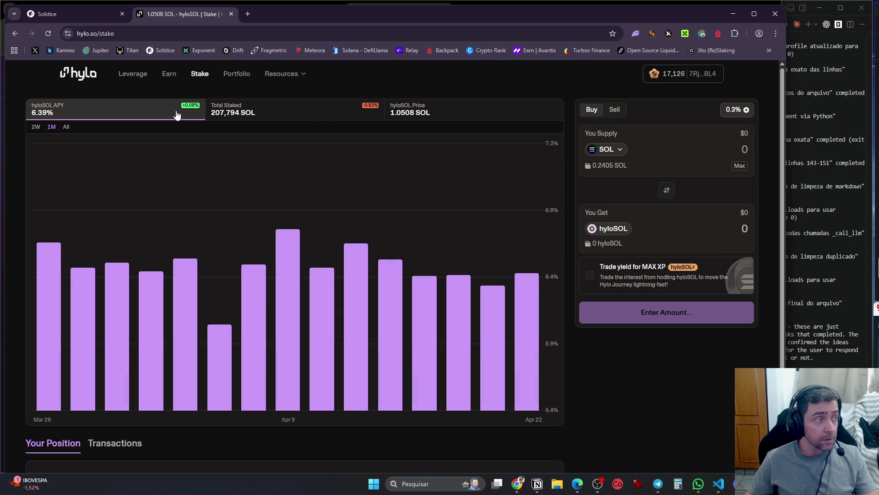
key(alt+Tab)
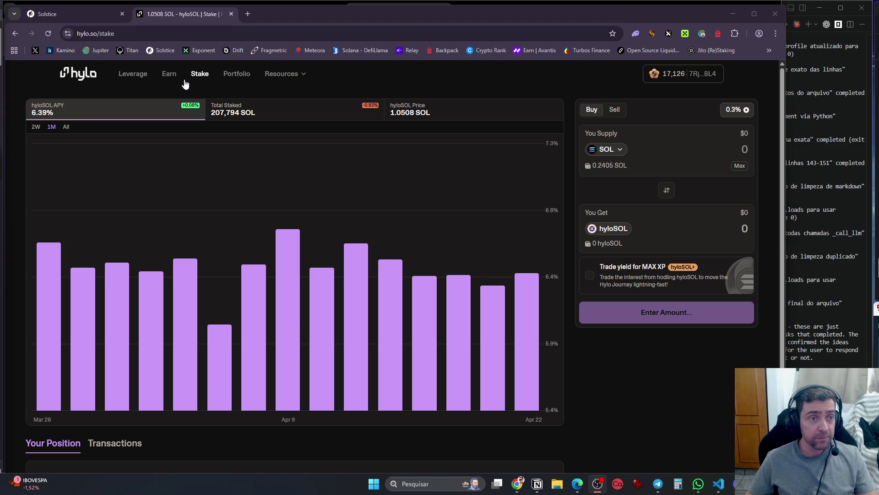
click(245, 72)
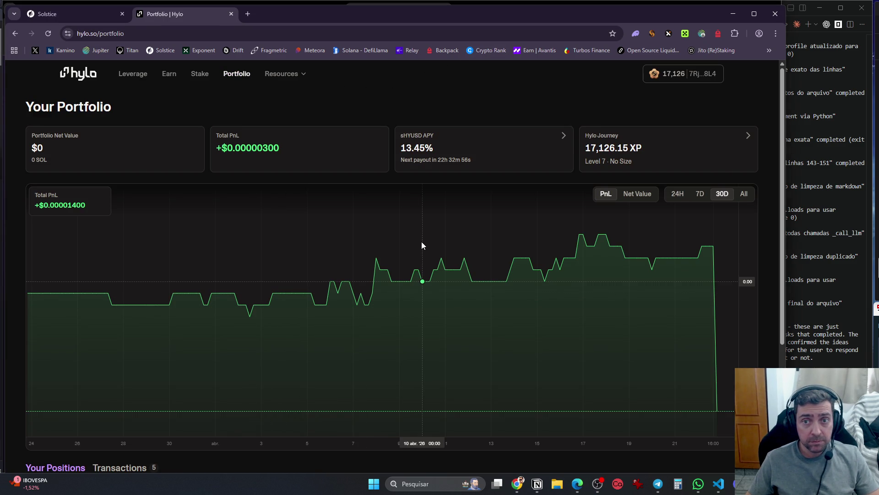
scroll(423, 247, down, 4)
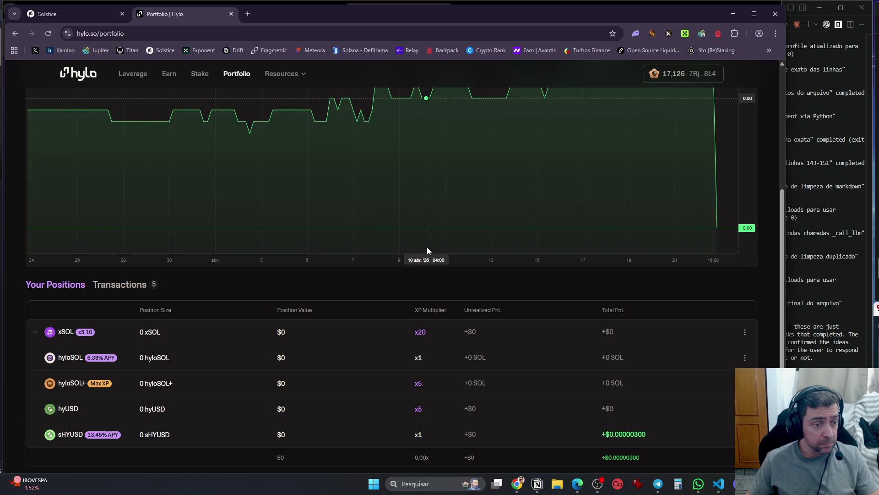
scroll(429, 252, up, 4)
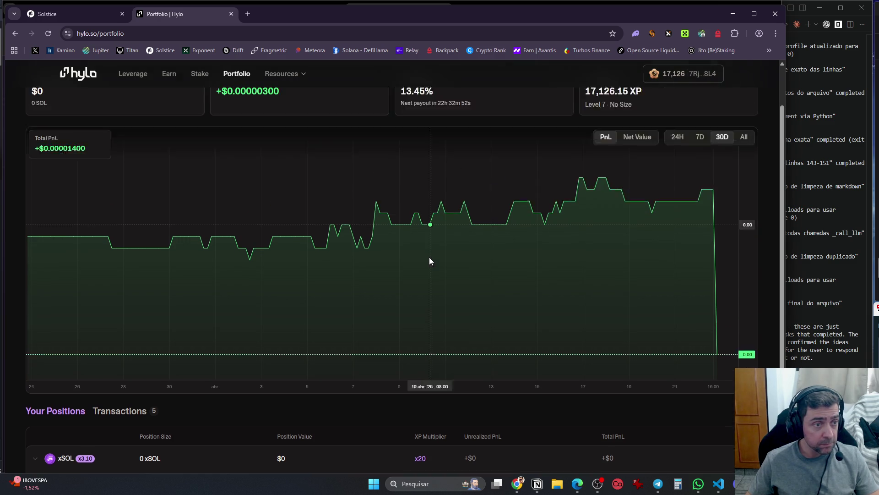
click(285, 76)
Open the wallet balances panel, maximize the browser, and glance at the DEFI table before returning
click(699, 74)
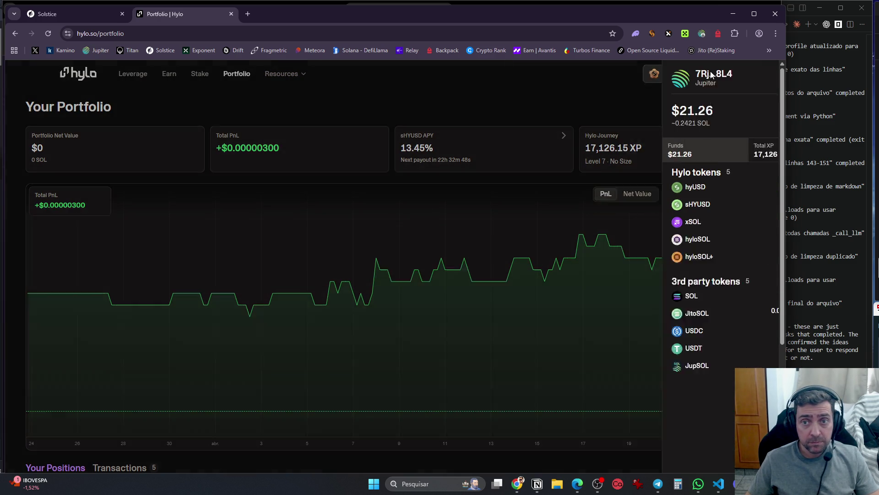
drag(785, 168, 877, 166)
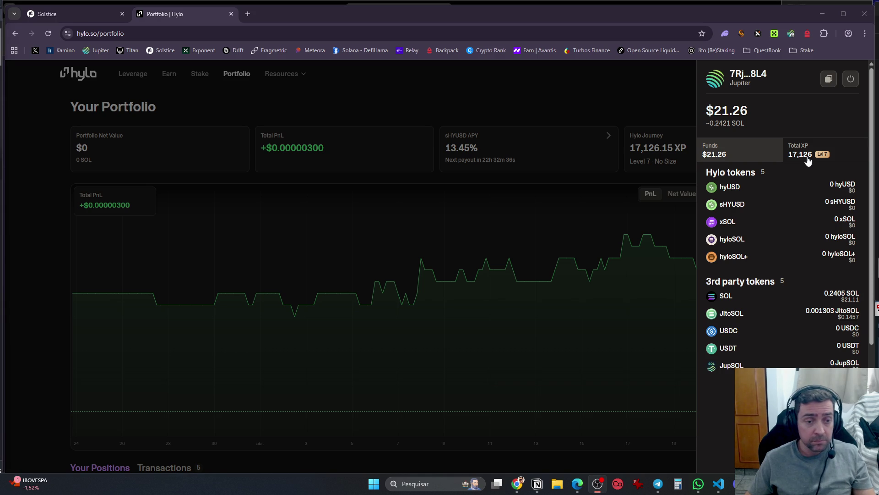
click(535, 485)
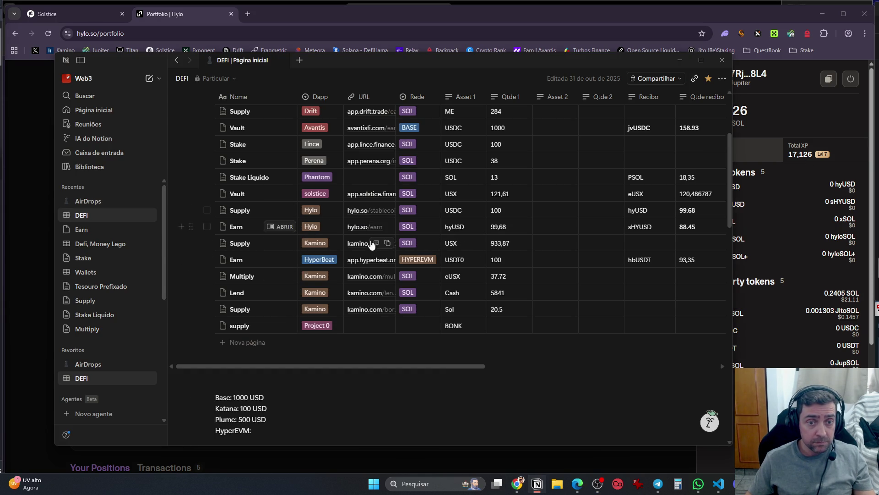
click(357, 212)
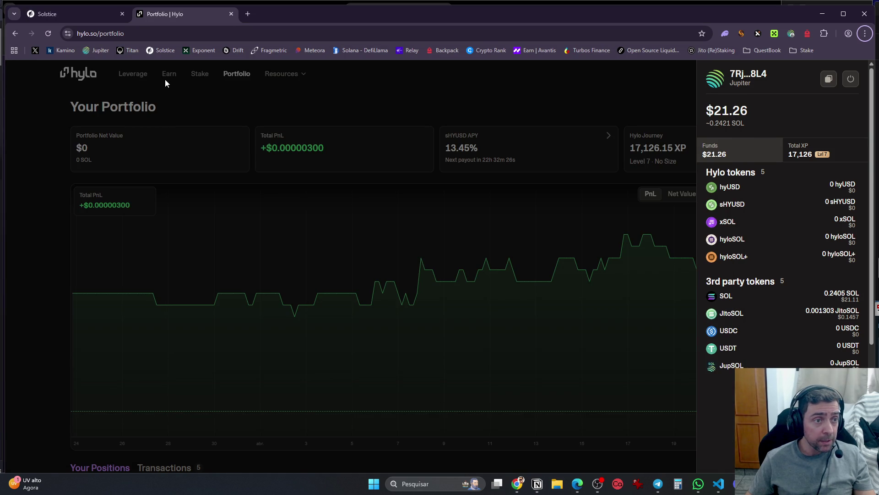
Close the wallet panel and browse Hylo's Resources, Leverage and Earn pages
click(198, 85)
click(275, 79)
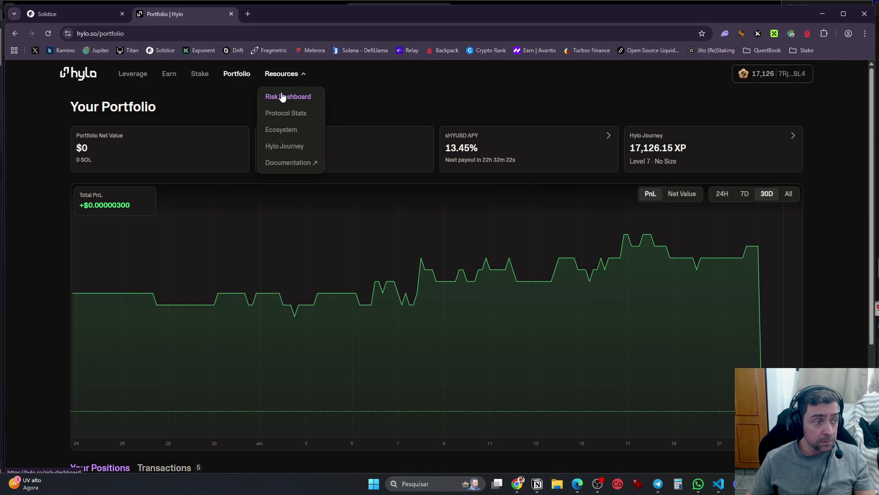
click(135, 79)
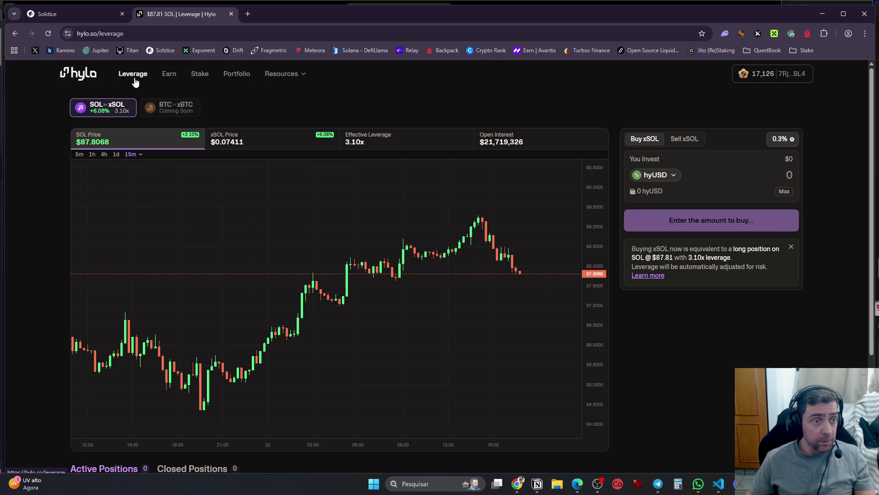
click(166, 79)
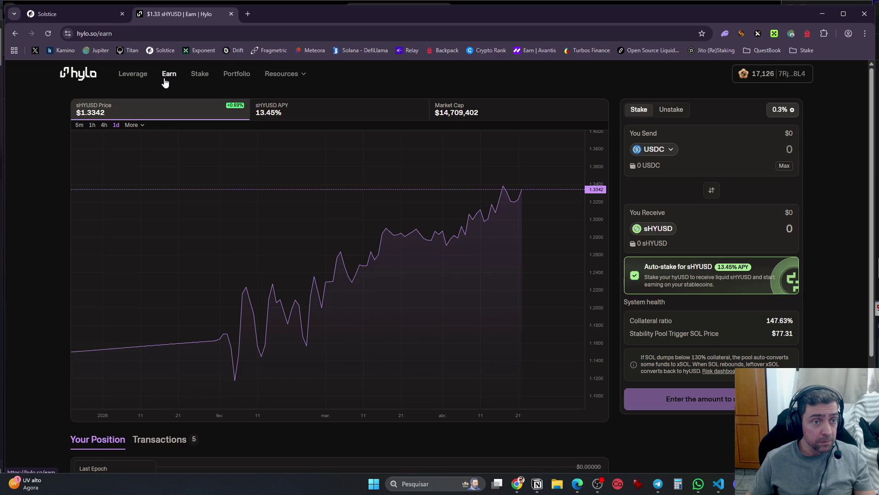
Set the Earn page to Unstake selling hyUSD for USDC, then return to Notion
click(671, 120)
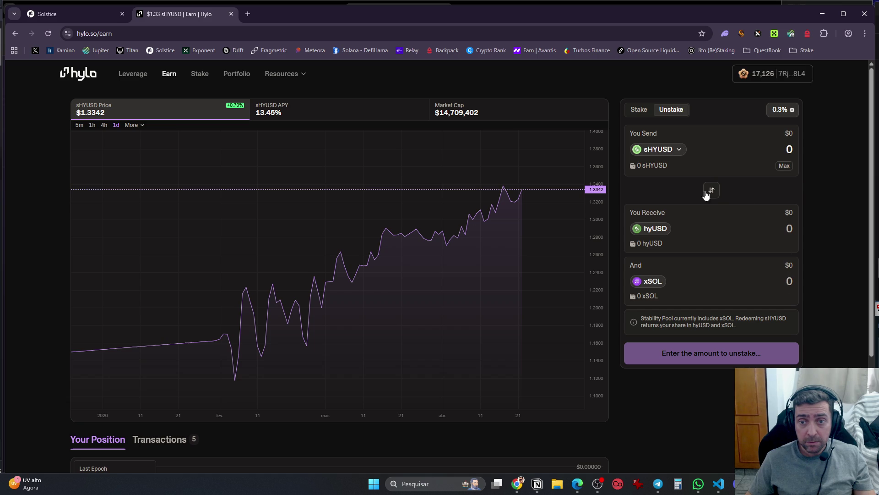
click(683, 149)
click(430, 299)
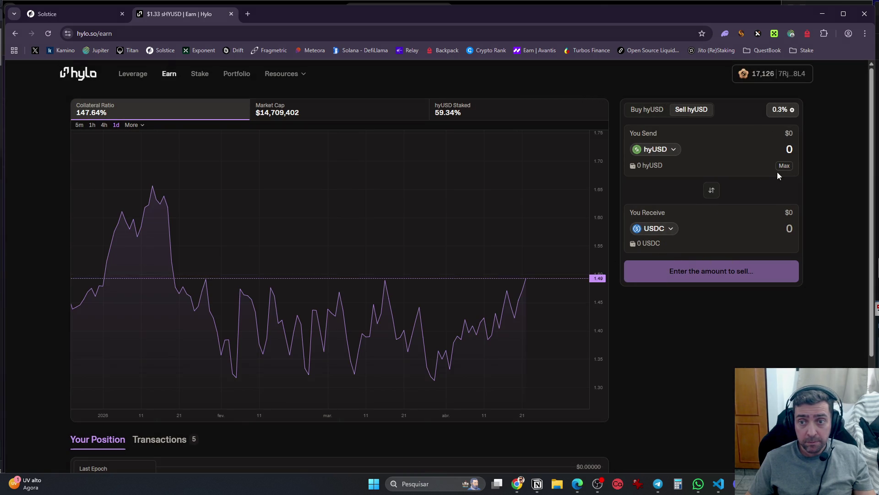
click(711, 191)
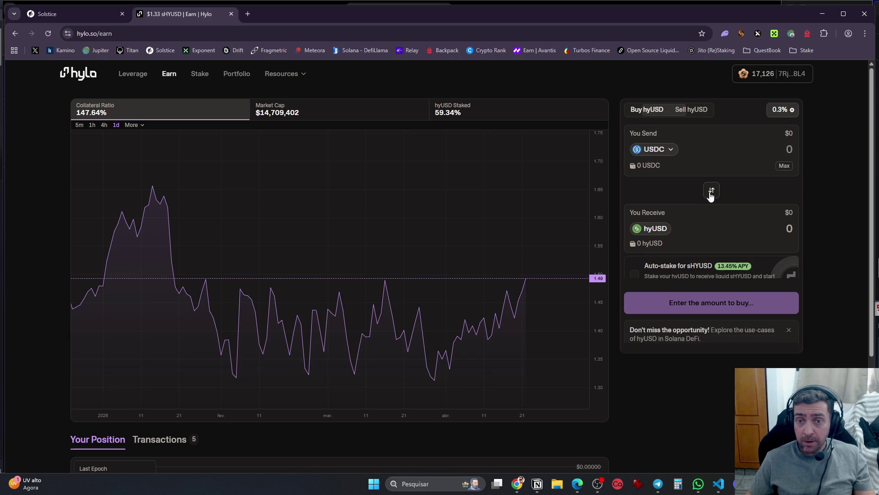
click(711, 190)
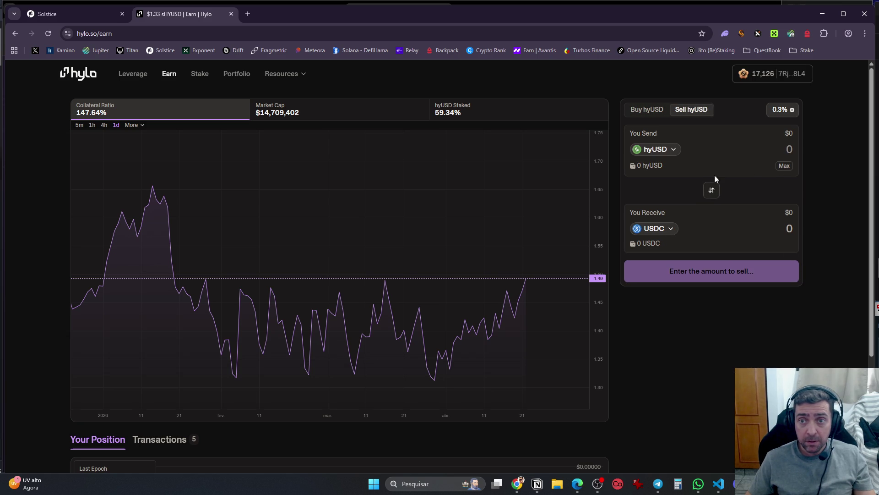
key(alt+Tab)
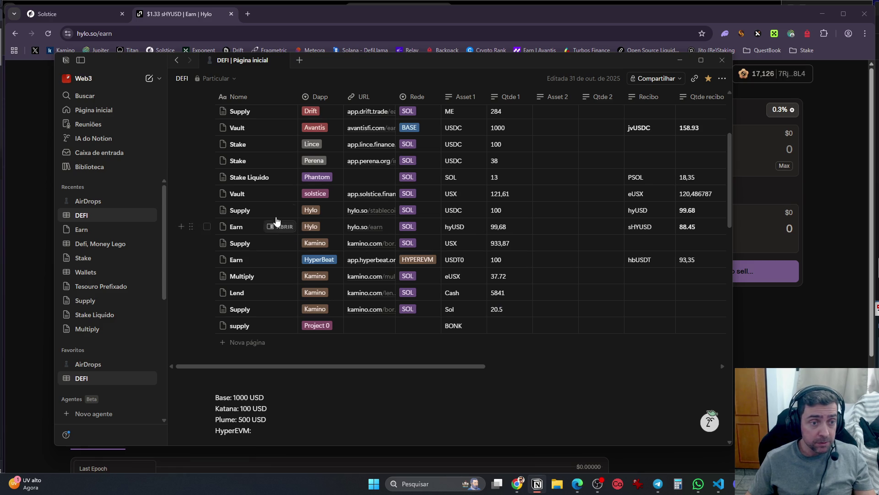
Open the Hylo Earn row in side peek and look through its recorded properties
click(280, 226)
scroll(495, 295, down, 2)
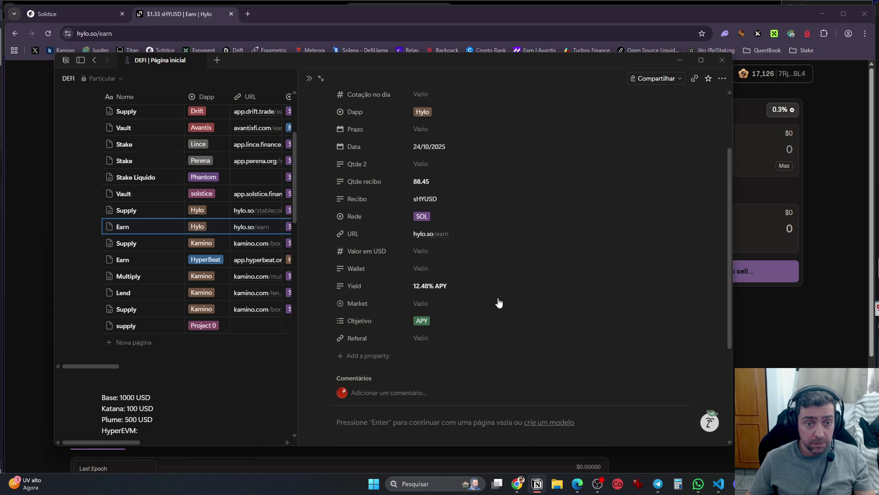
scroll(500, 310, up, 2)
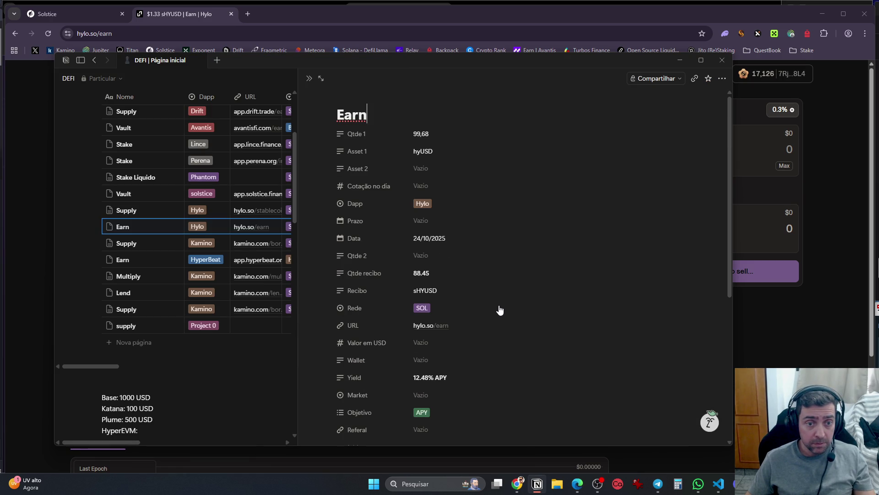
scroll(500, 310, down, 3)
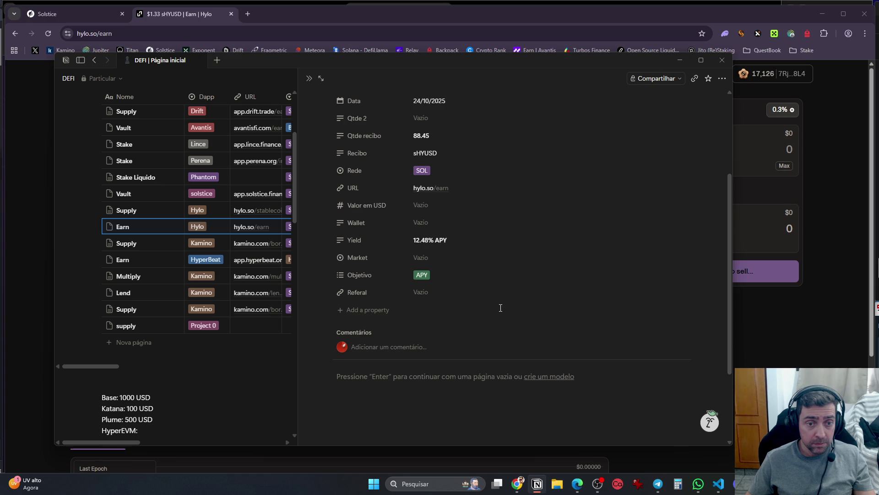
key(Escape)
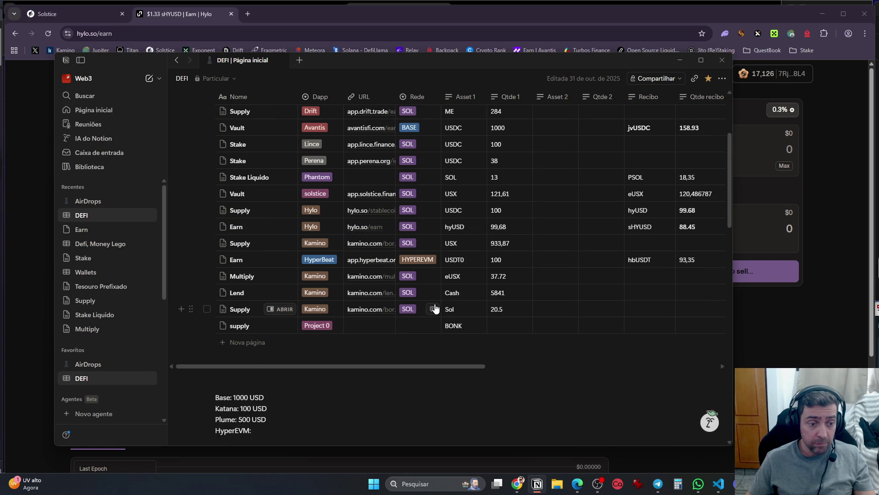
Set Notion aside, return to Hylo's Earn page, and open a new browser tab
scroll(438, 330, down, 10)
key(alt+Tab)
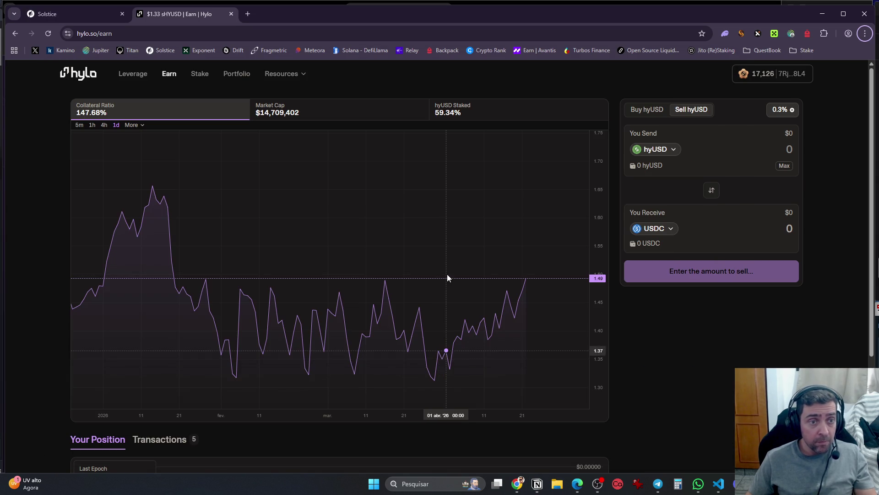
scroll(447, 274, down, 5)
click(248, 14)
Load Jupiter's portfolio, peek at the wallet panel, and scroll to the Wallet tokens ($22,34, 0.2405 SOL)
click(92, 52)
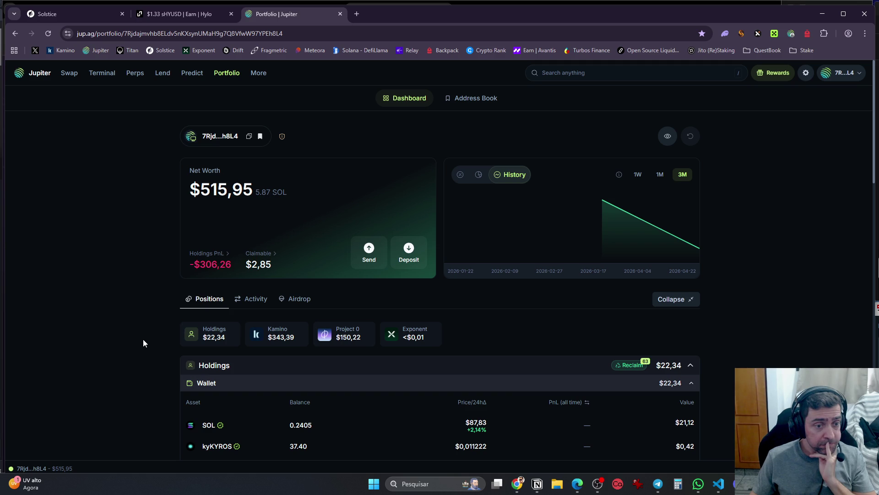
scroll(144, 344, down, 5)
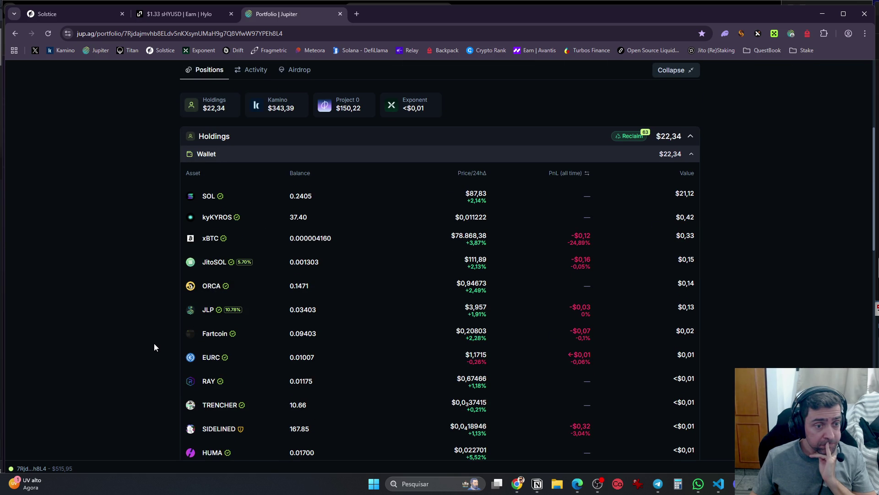
scroll(154, 347, up, 5)
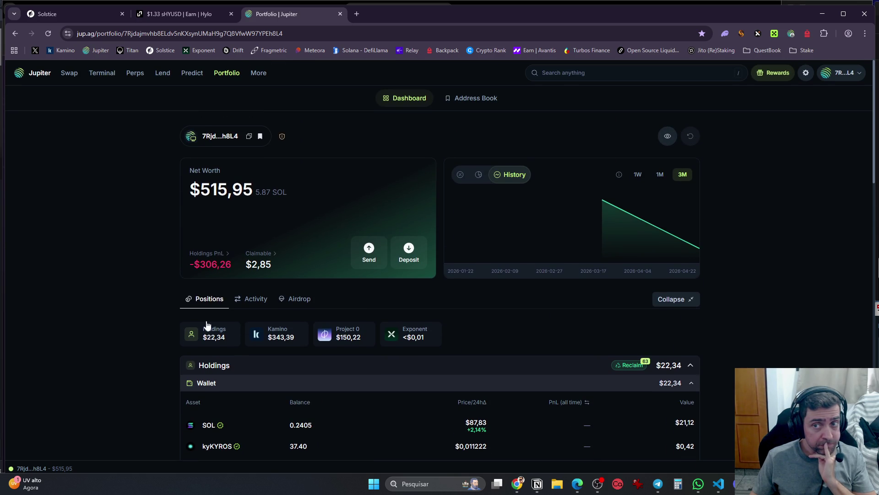
click(845, 76)
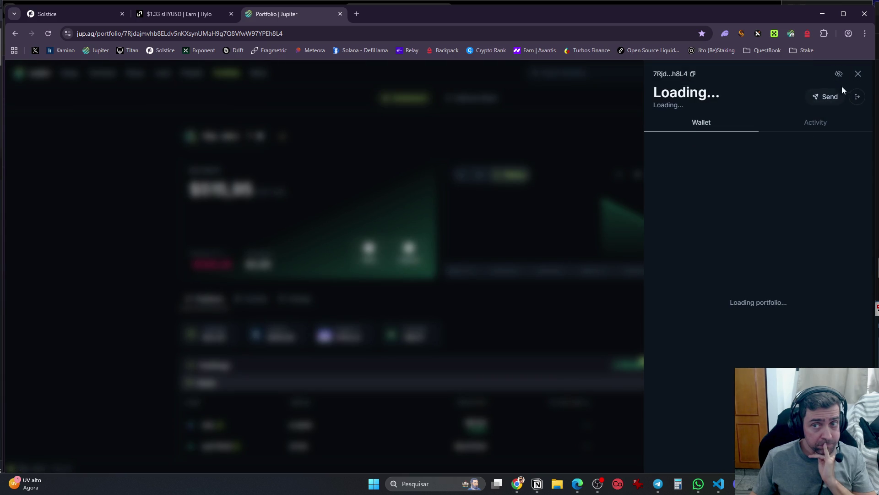
click(859, 74)
scroll(627, 323, down, 7)
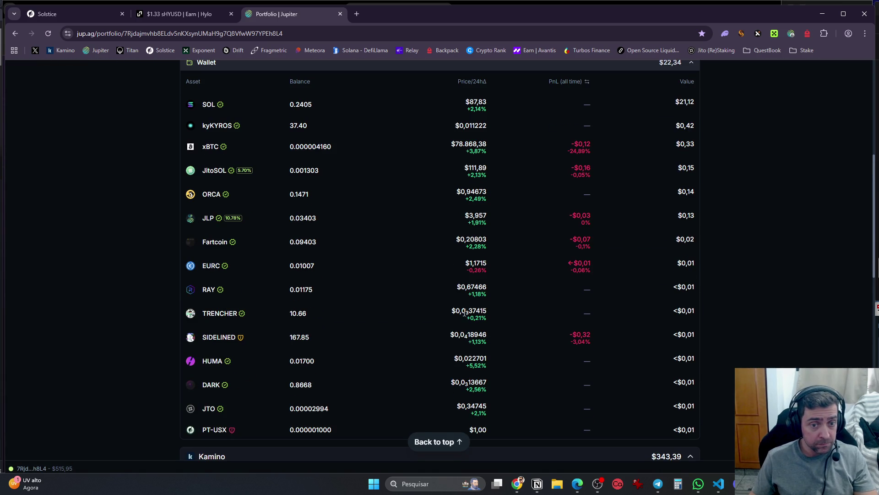
Collapse the Kamino, Project 0 and Exponent position sections on Jupiter's portfolio
scroll(320, 270, down, 1)
scroll(320, 270, down, 6)
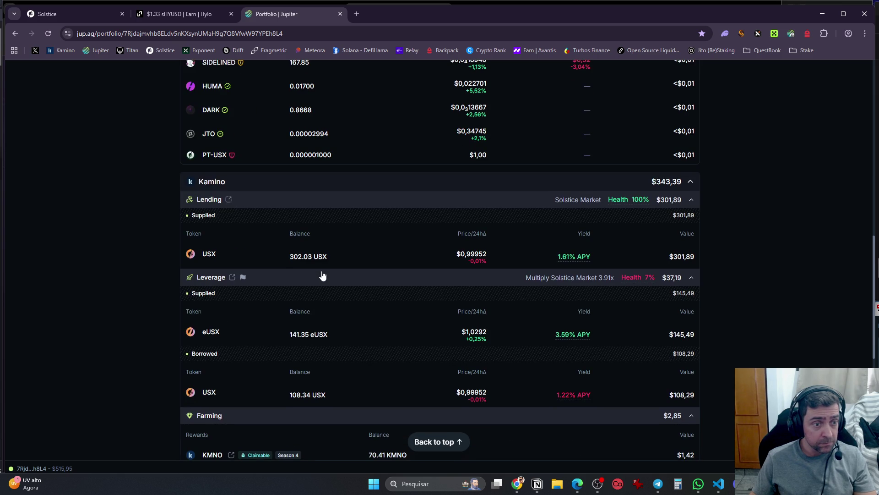
scroll(324, 278, down, 5)
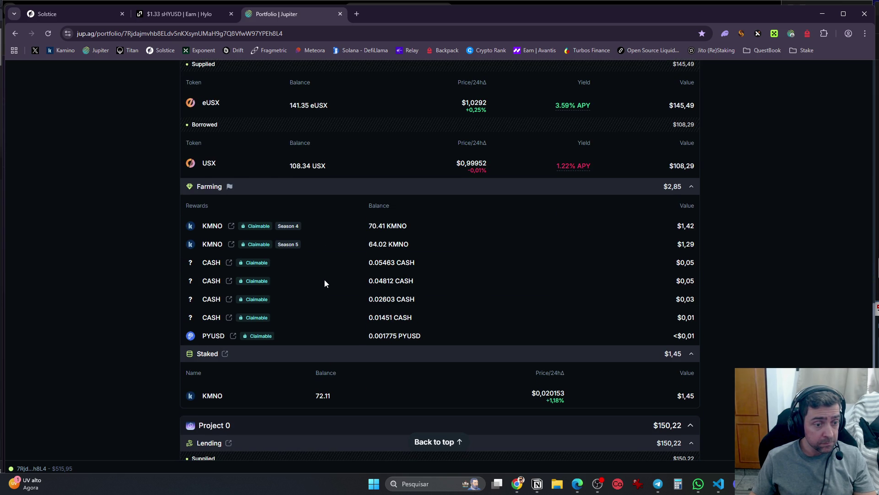
scroll(324, 283, down, 4)
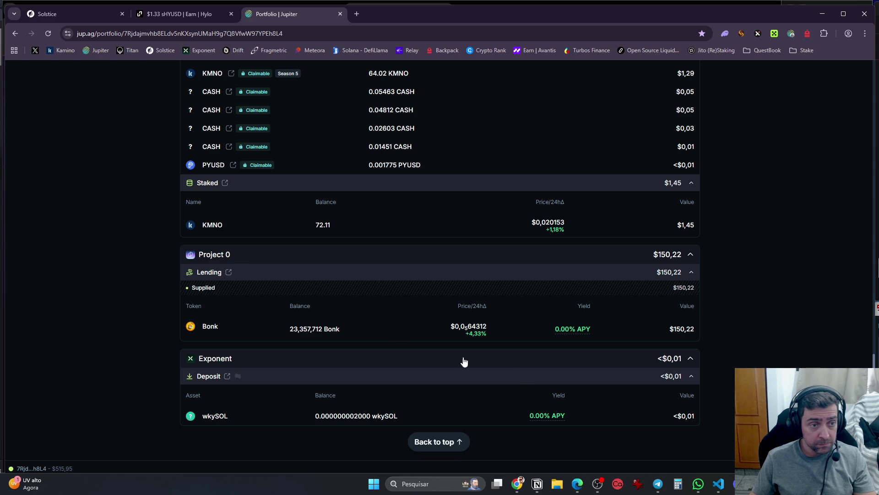
scroll(464, 361, up, 4)
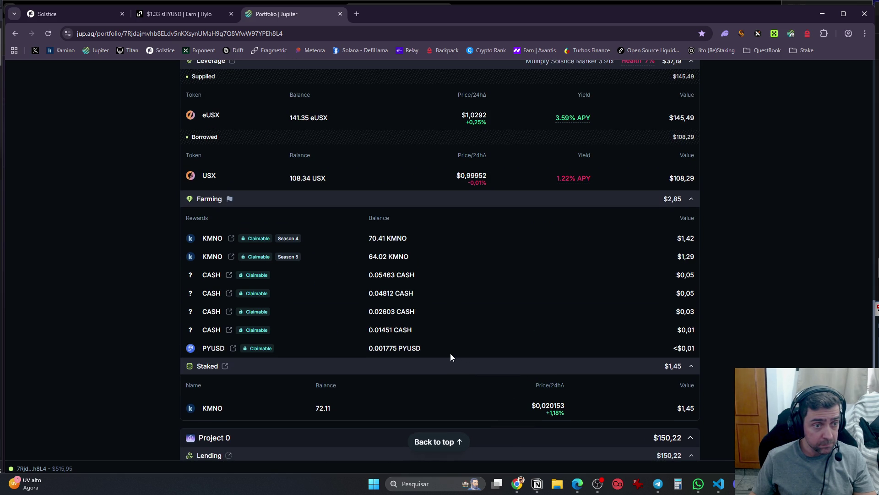
scroll(451, 357, down, 3)
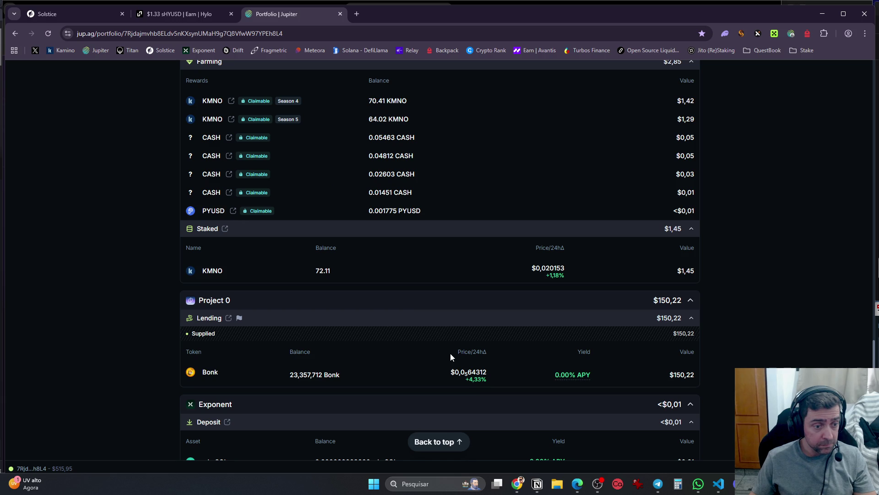
scroll(450, 354, down, 1)
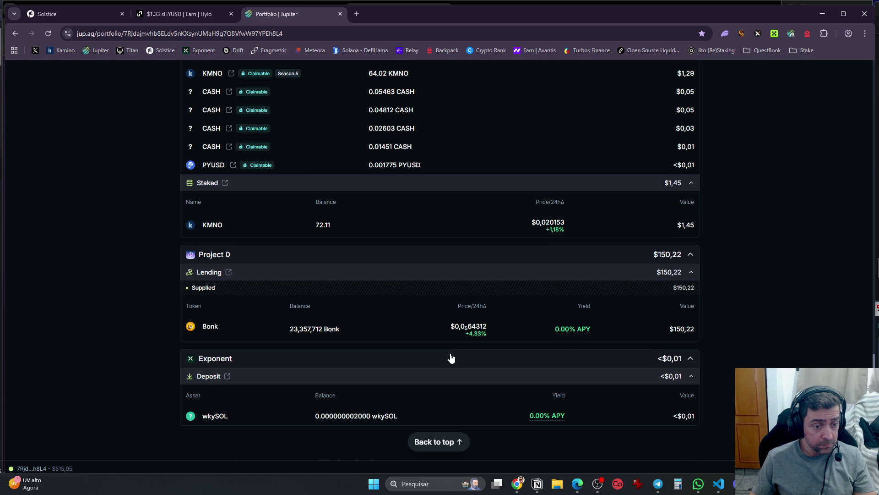
scroll(452, 358, up, 5)
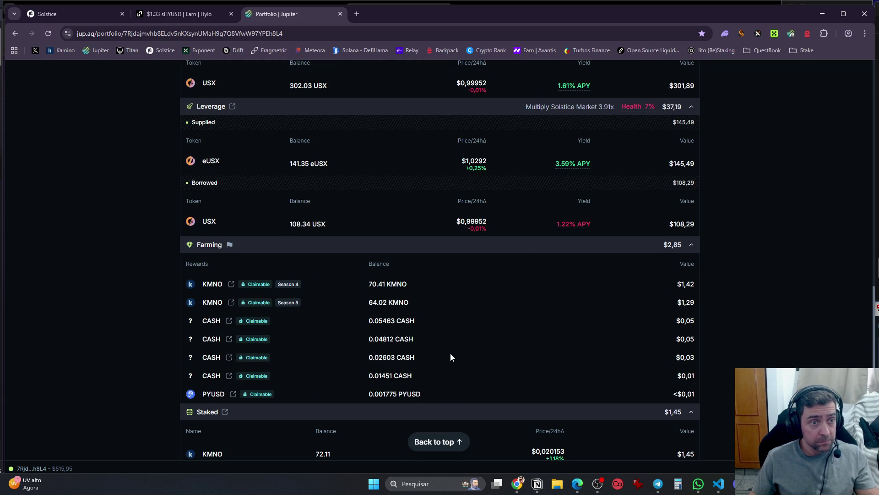
scroll(450, 357, up, 5)
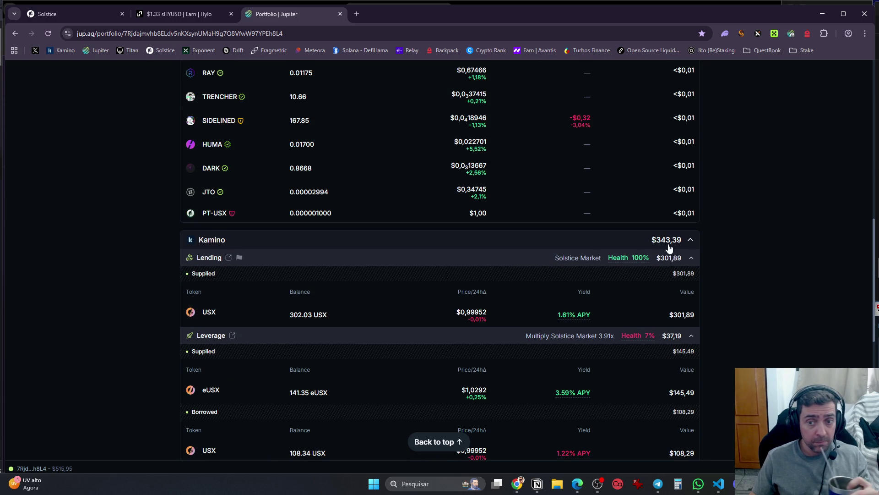
click(690, 240)
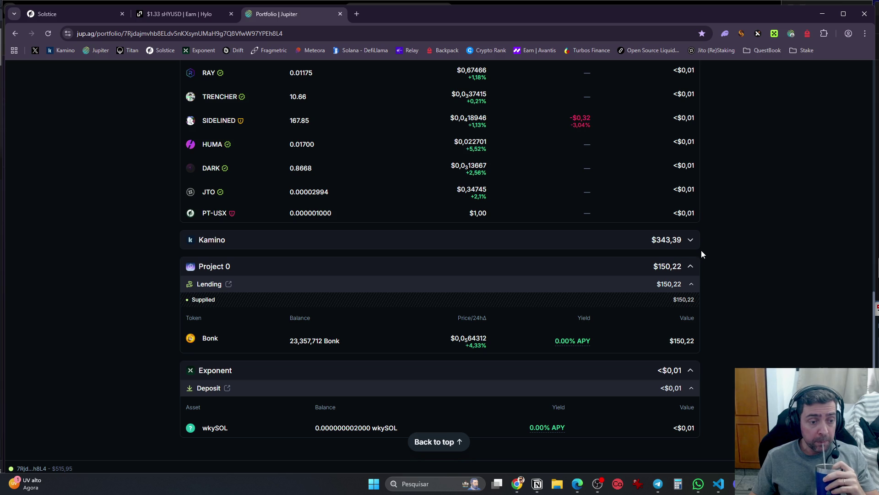
click(690, 264)
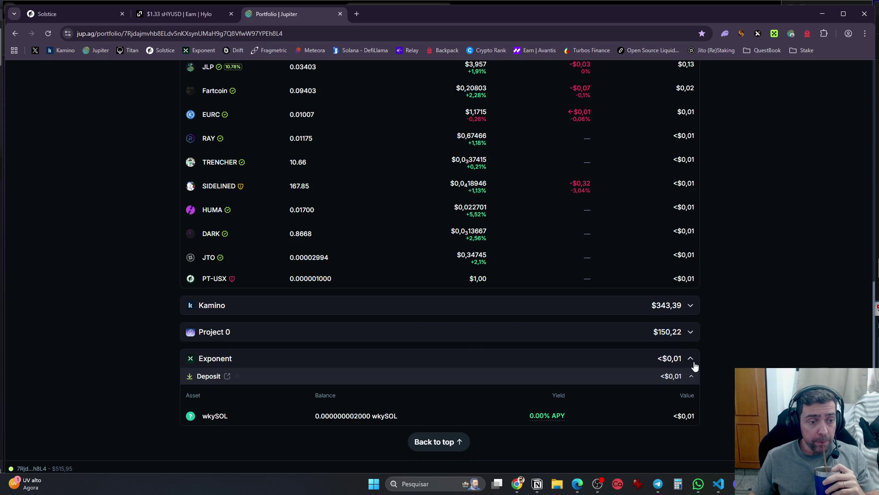
click(692, 362)
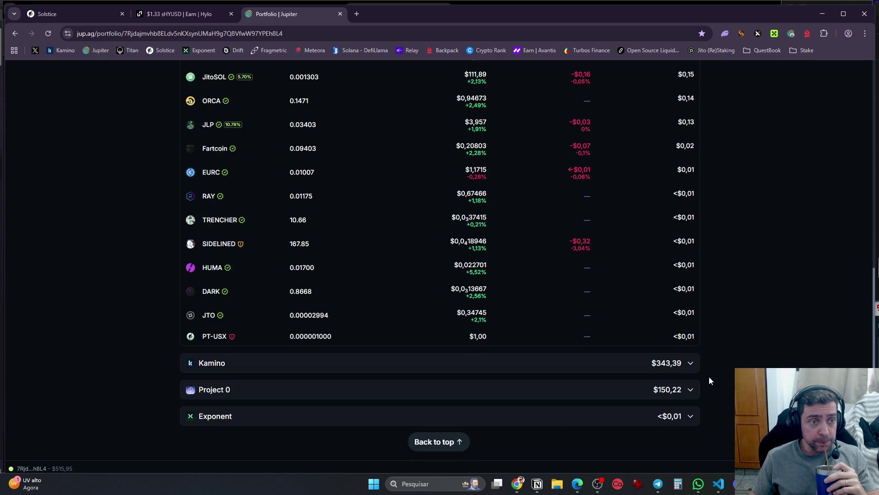
Collapse the Wallet token list and switch to the Activity tab
scroll(709, 379, up, 4)
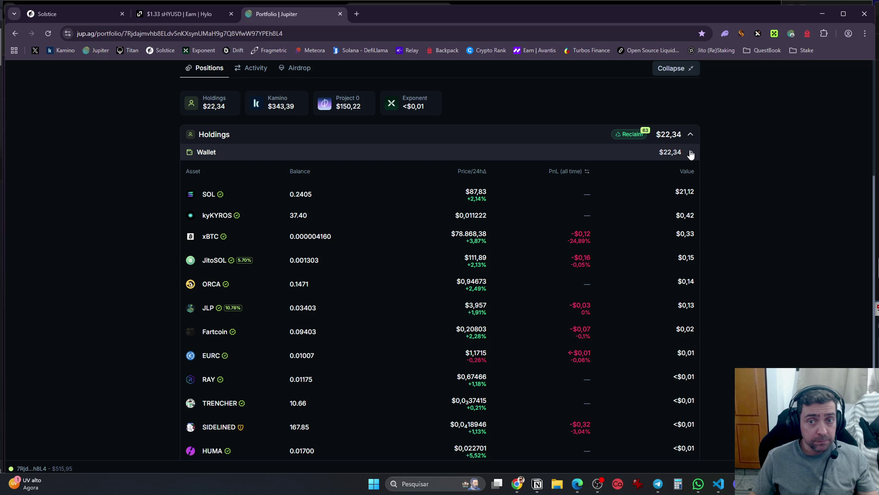
click(691, 154)
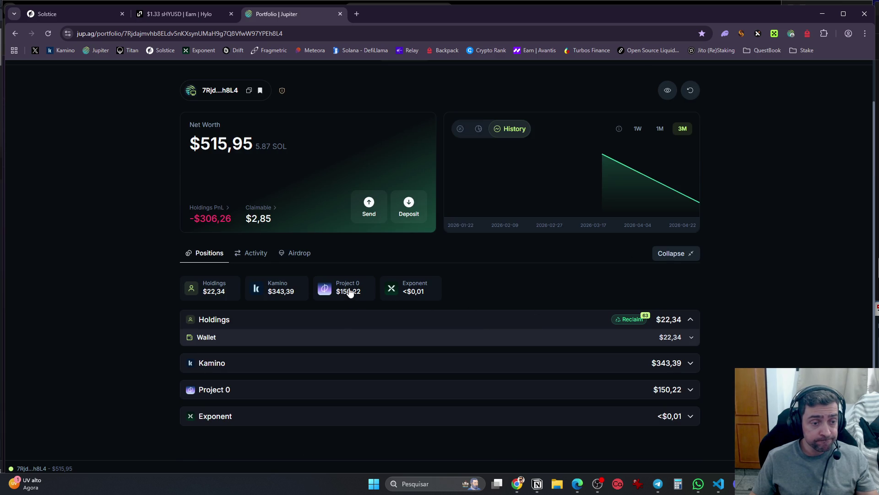
click(263, 260)
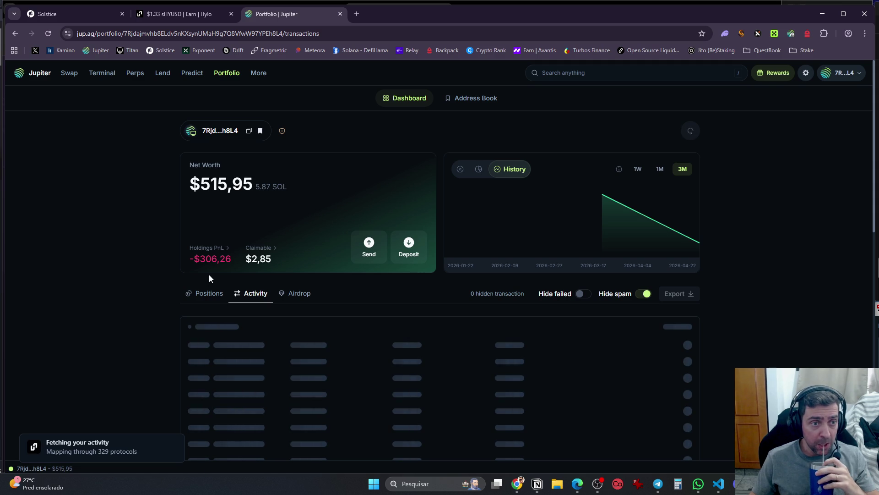
Scroll Jupiter's Activity list, topped by a 21 Apr 2026 -0.07500 SOL transfer, then bring Notion forward
scroll(141, 314, down, 6)
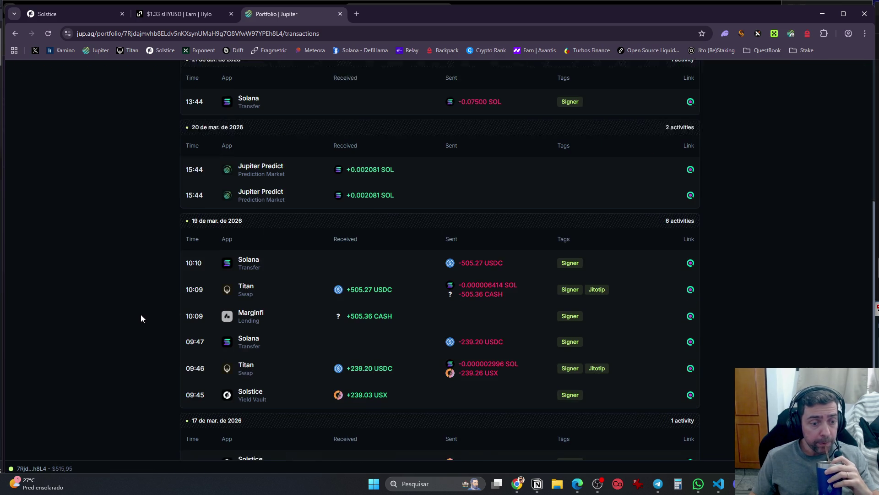
scroll(141, 314, up, 5)
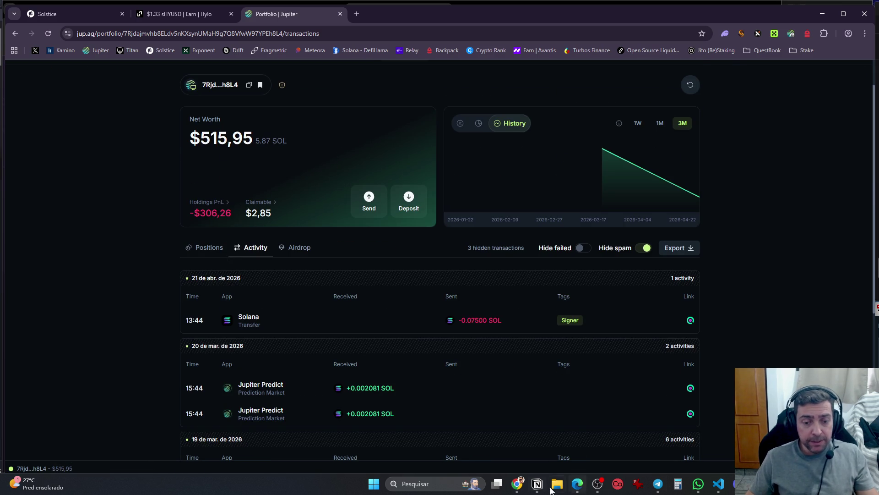
click(538, 484)
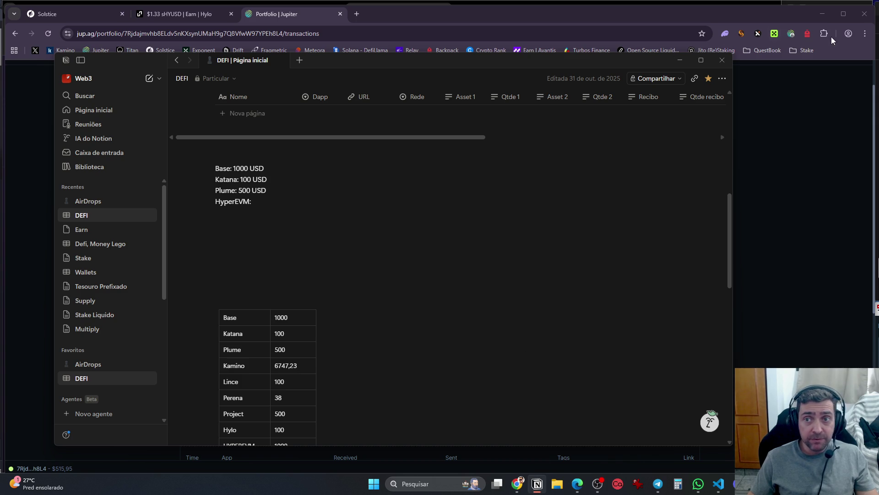
Open a 2026 Defi Solana profile window, load its Jupiter portfolio, and bring up Backpack to unlock
click(848, 34)
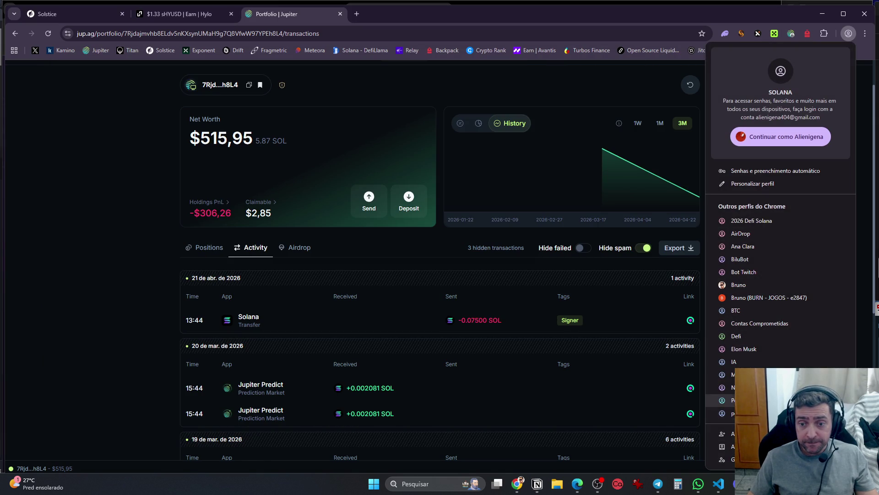
click(792, 220)
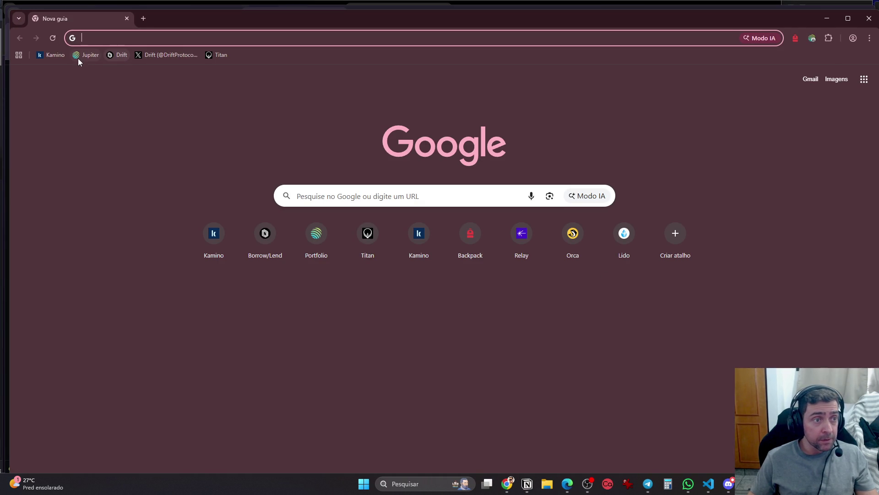
click(83, 55)
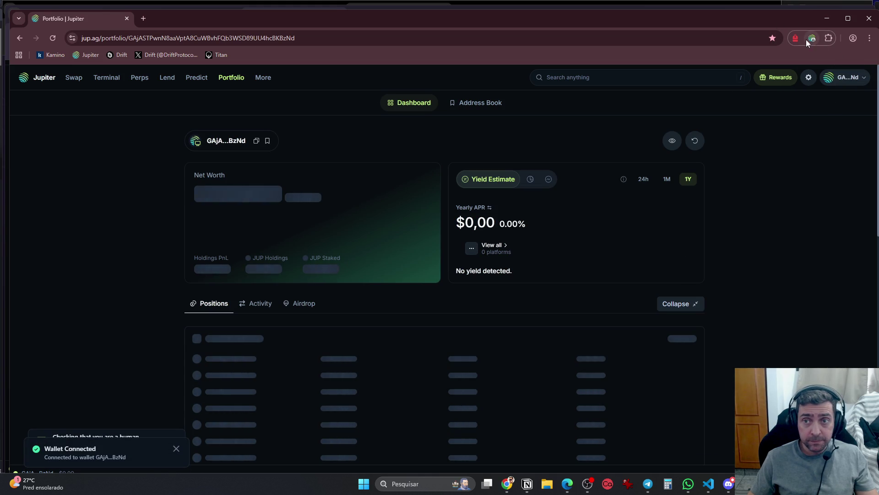
click(795, 39)
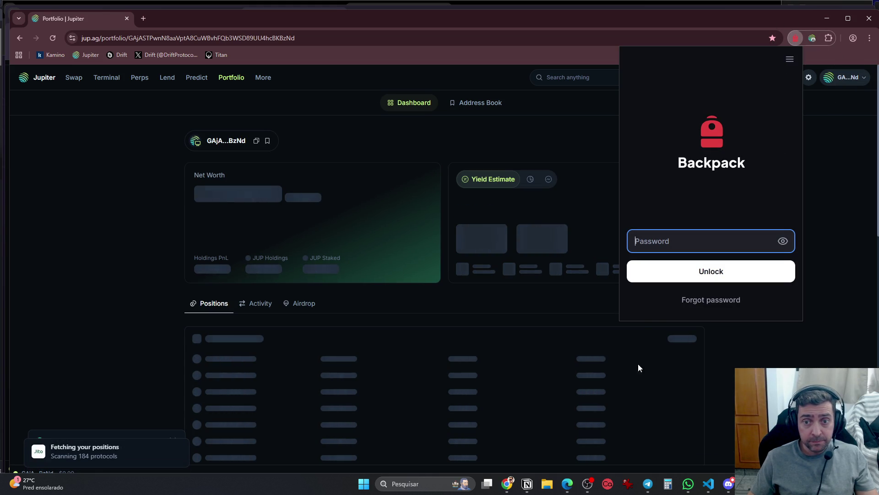
Unlock the second Jupiter wallet, review its Kamino positions ($5.581,57), then return to Notion's DeFi table
click(812, 40)
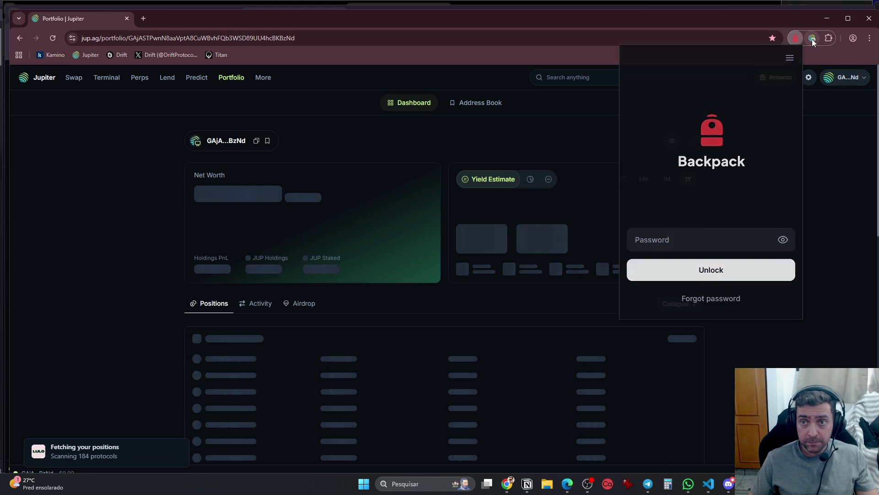
text(a)
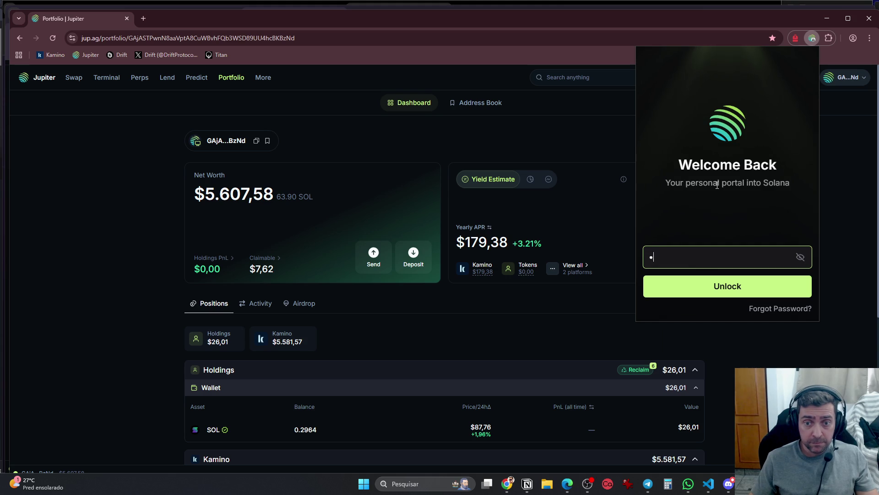
key(Return)
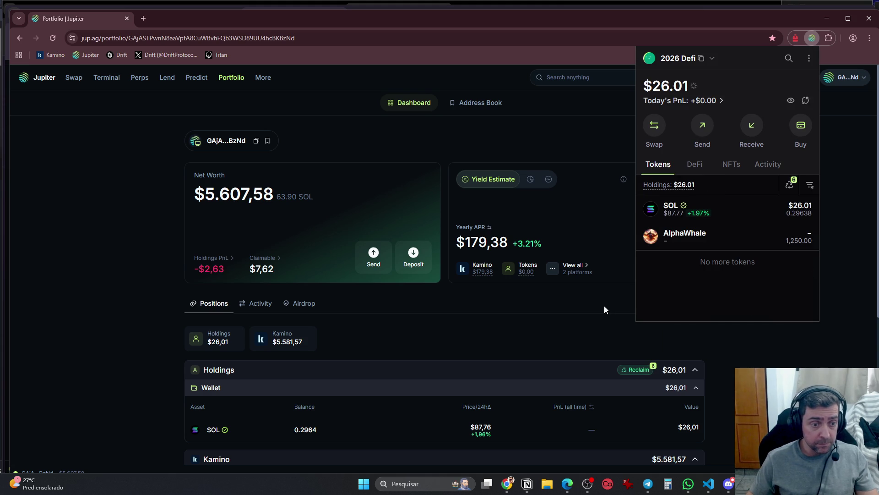
click(527, 335)
scroll(493, 354, down, 6)
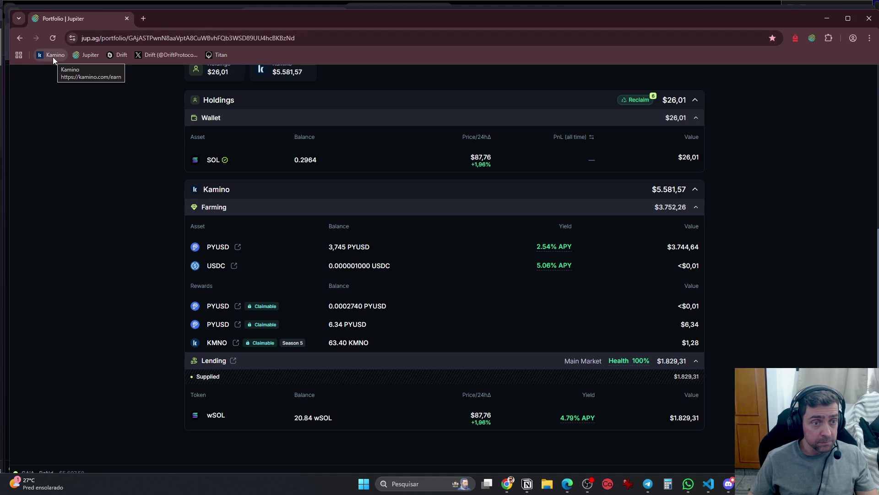
key(alt+Tab)
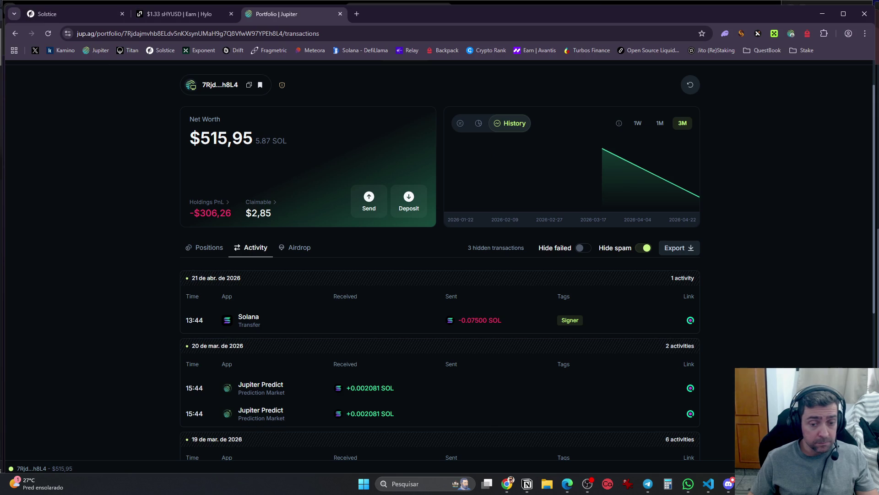
click(528, 484)
Open the details of the Avantis Vault entry in the Notion DeFi table
scroll(349, 308, up, 9)
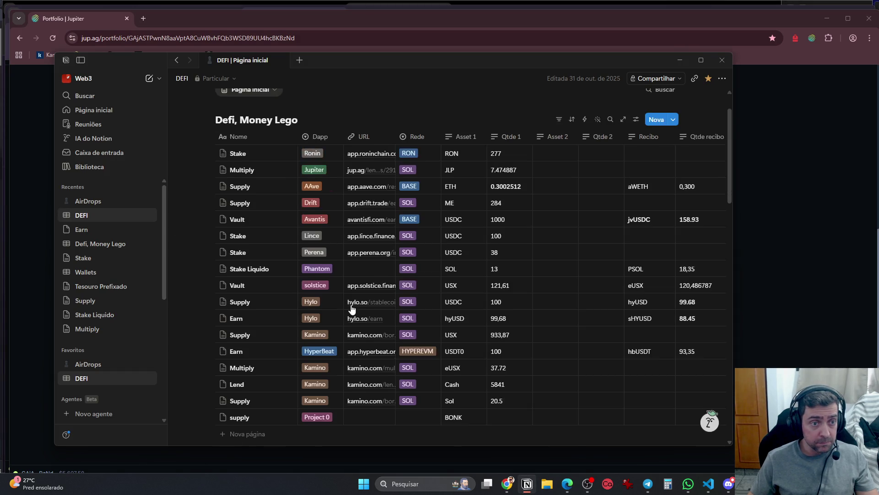
scroll(349, 353, down, 4)
scroll(426, 347, up, 1)
scroll(426, 347, up, 2)
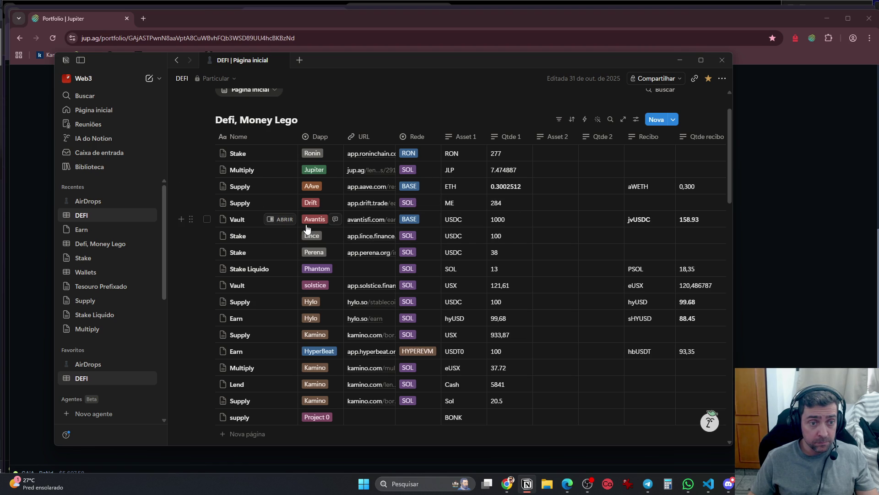
click(285, 219)
scroll(527, 385, down, 2)
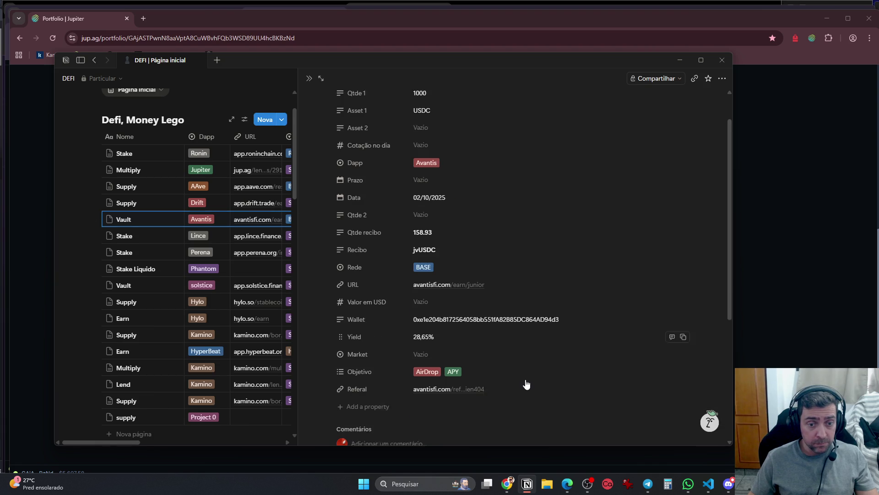
Open another Chrome profile window, then follow the entry's avantisfi.com/earn/junior link into a new tab
click(852, 37)
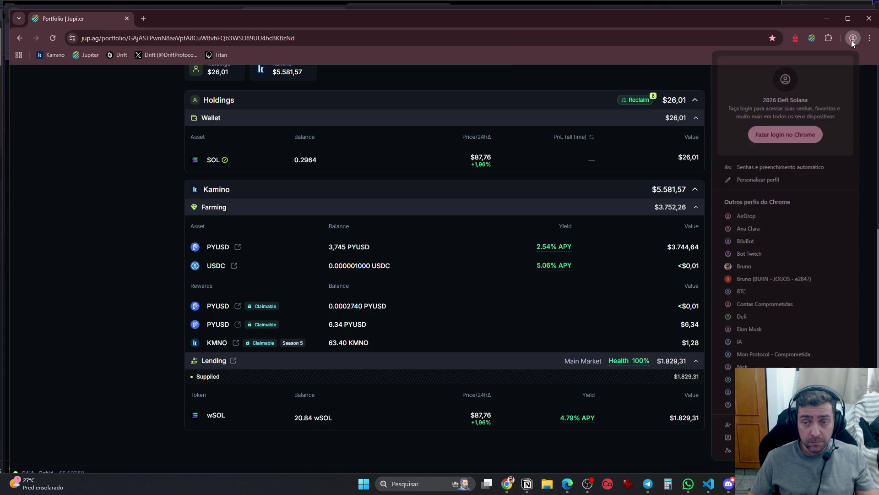
click(767, 217)
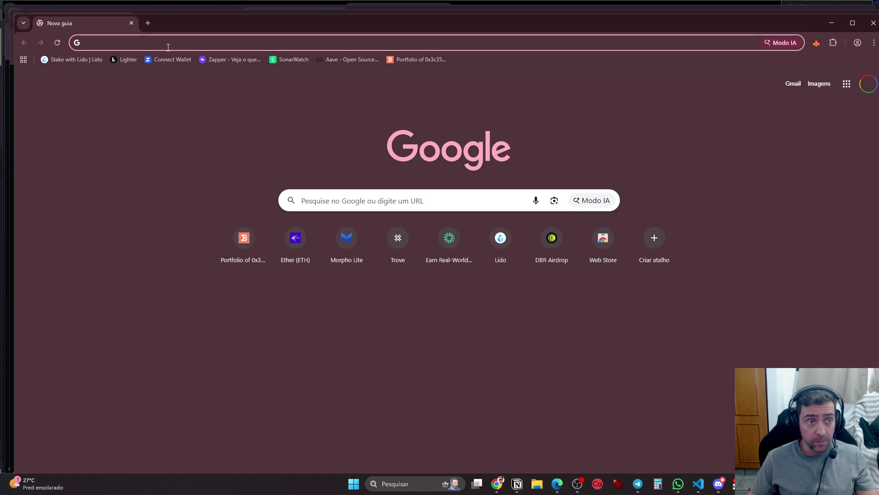
key(alt+Tab)
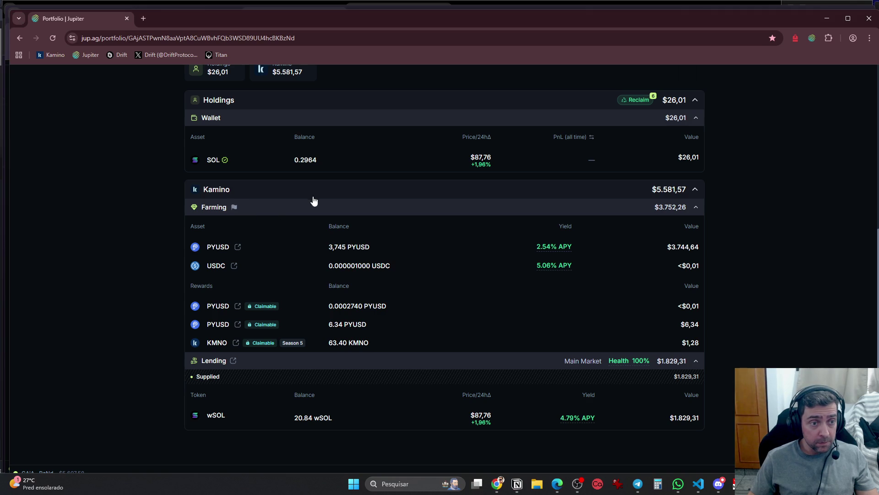
key(alt+Tab)
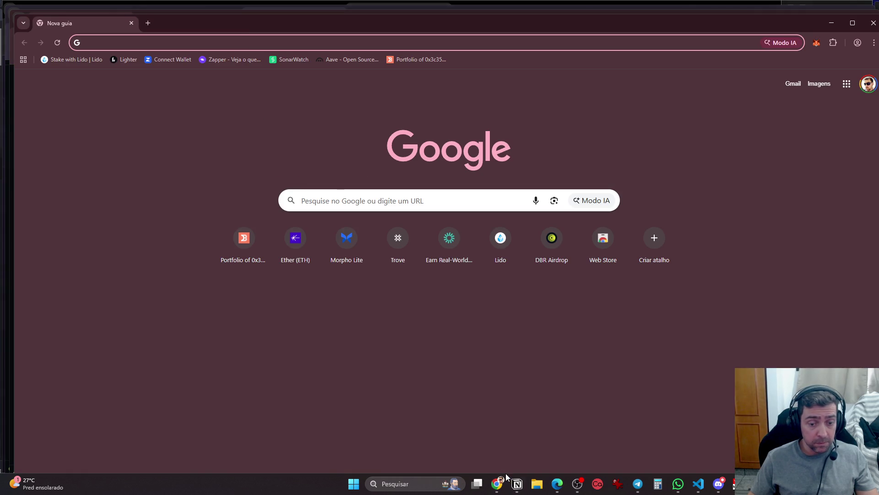
click(517, 484)
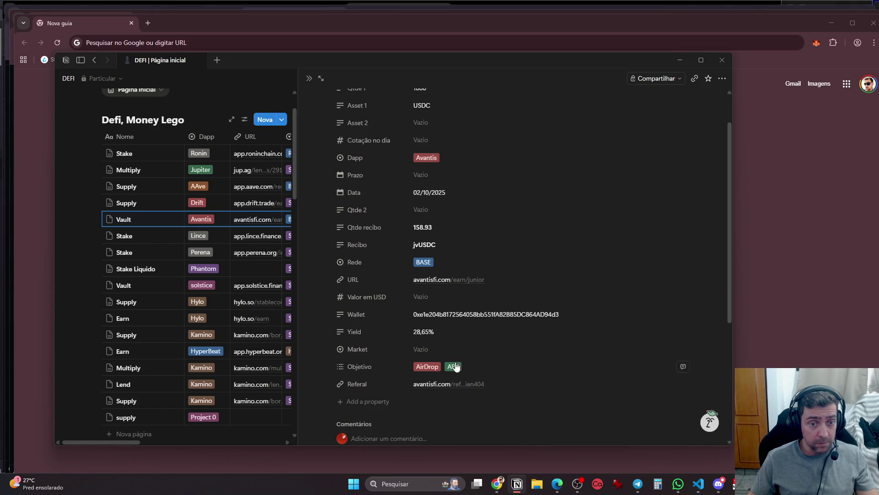
click(447, 388)
triple_click(537, 384)
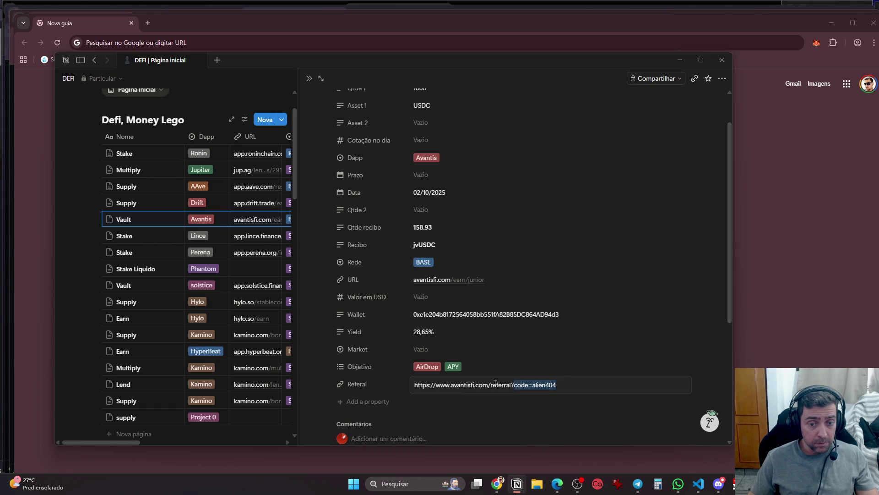
click(472, 280)
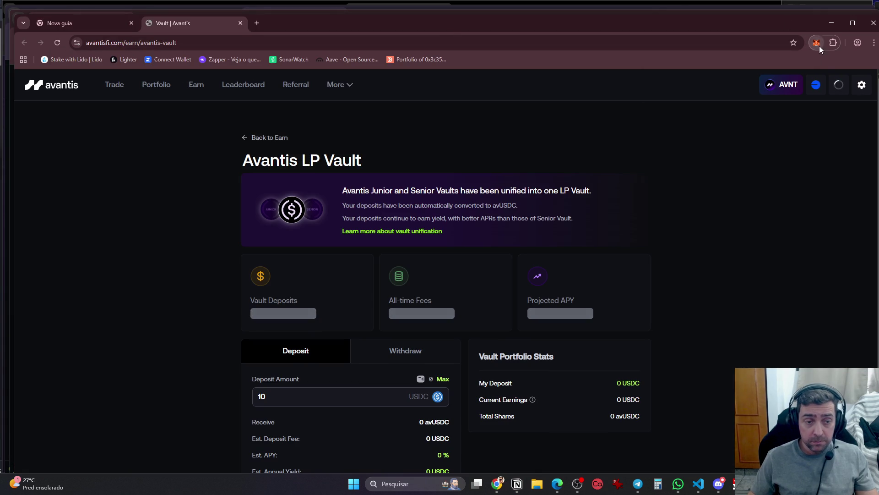
Unlock MetaMask with the wallet password and view its account list
click(818, 43)
text(**********)
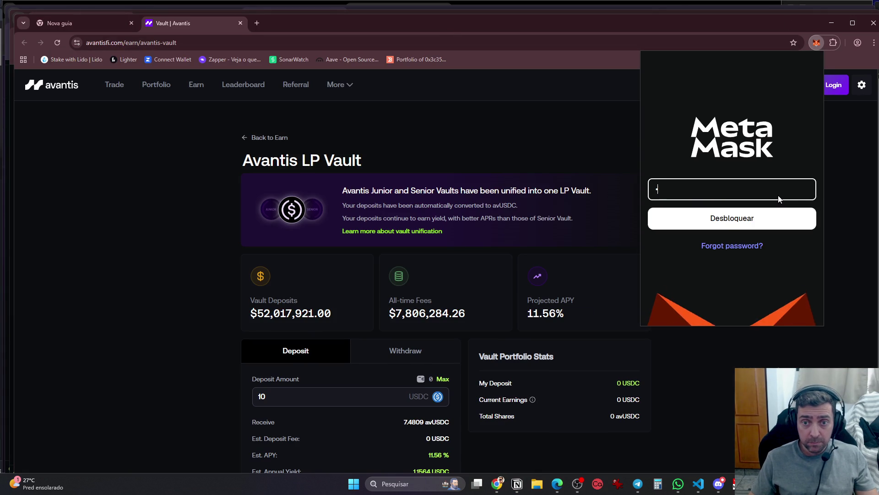
key(Return)
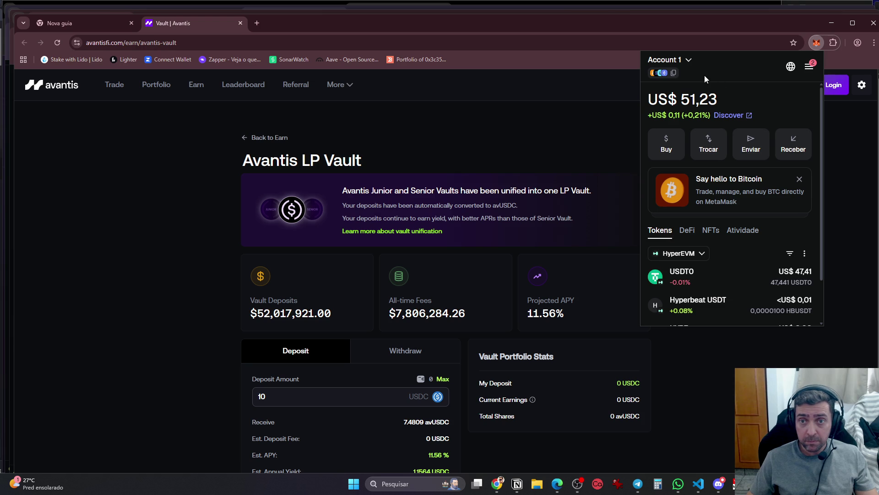
mouse_move(673, 72)
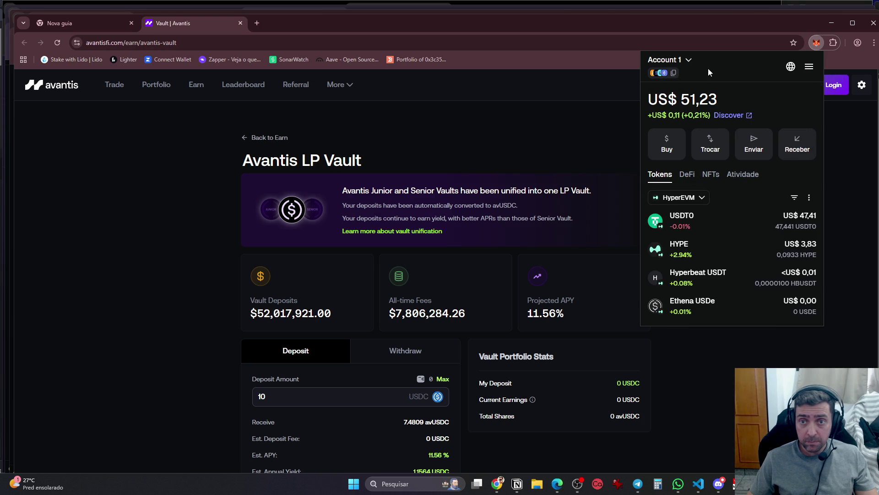
click(687, 61)
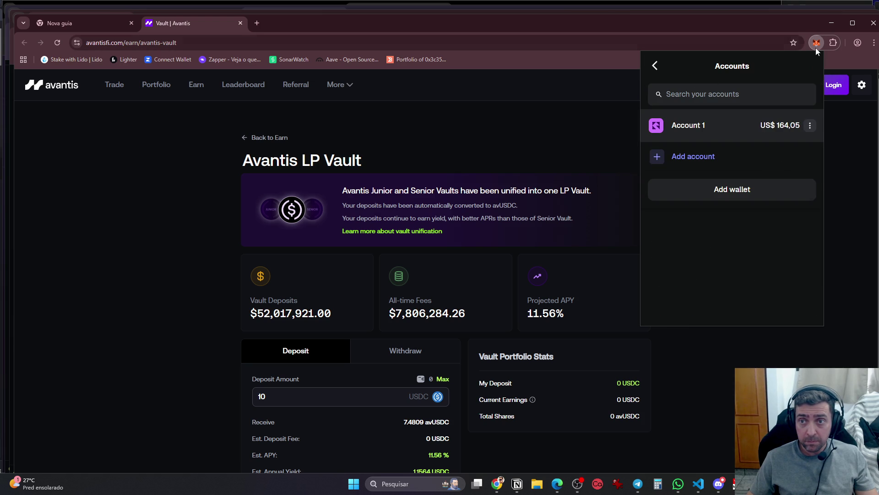
Switch to the Defi Chrome profile and unlock MetaMask there
click(859, 43)
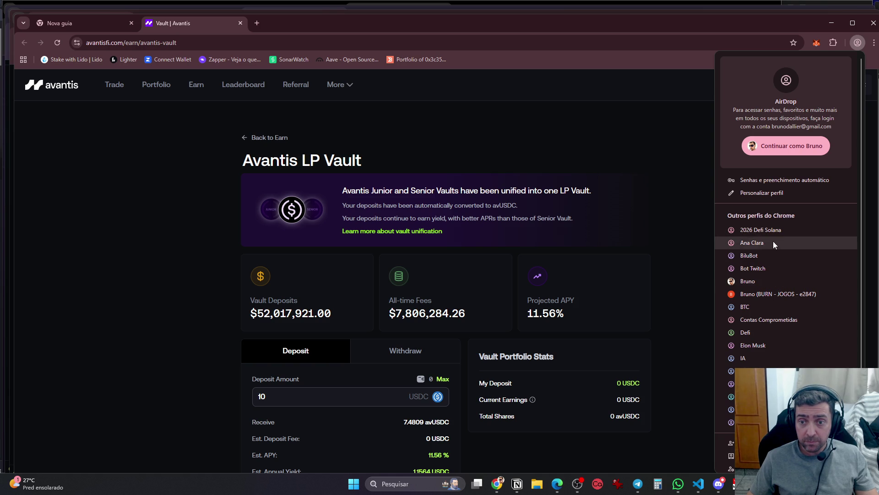
click(745, 332)
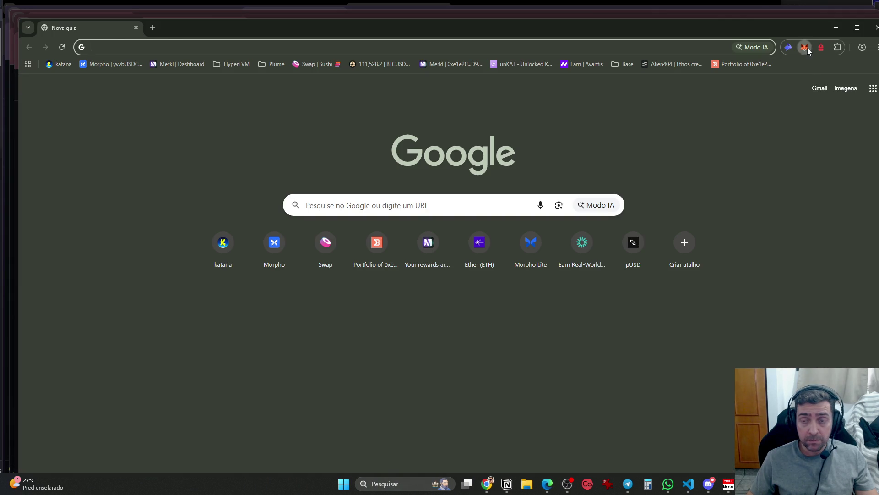
click(804, 48)
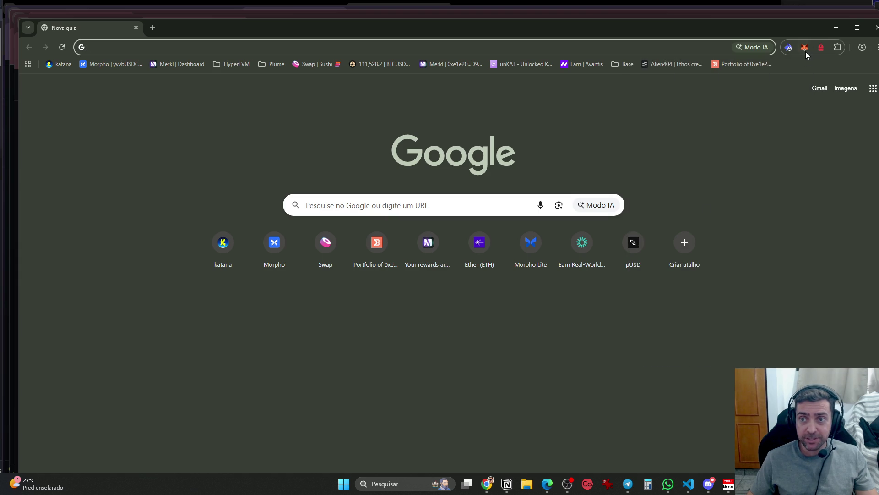
click(805, 48)
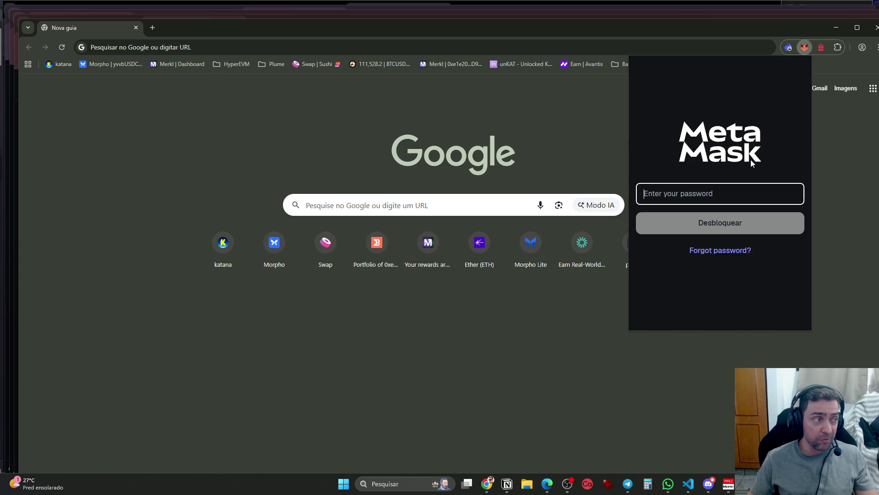
text(****)
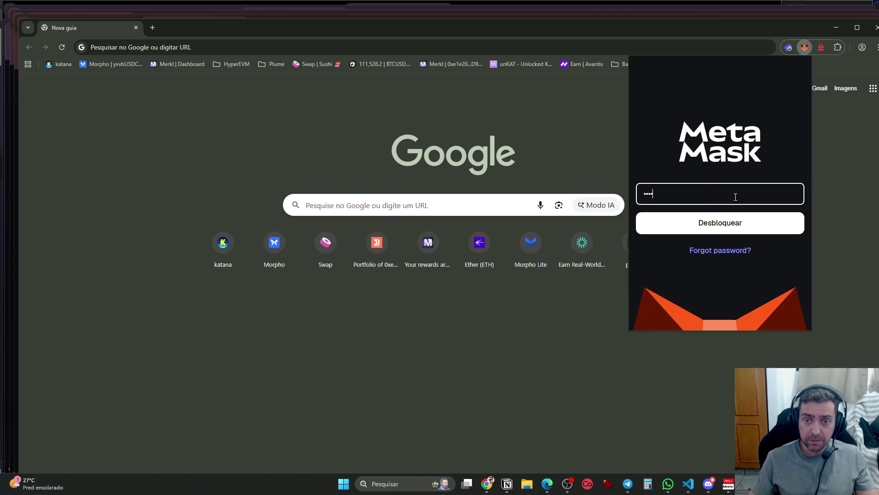
key(Return)
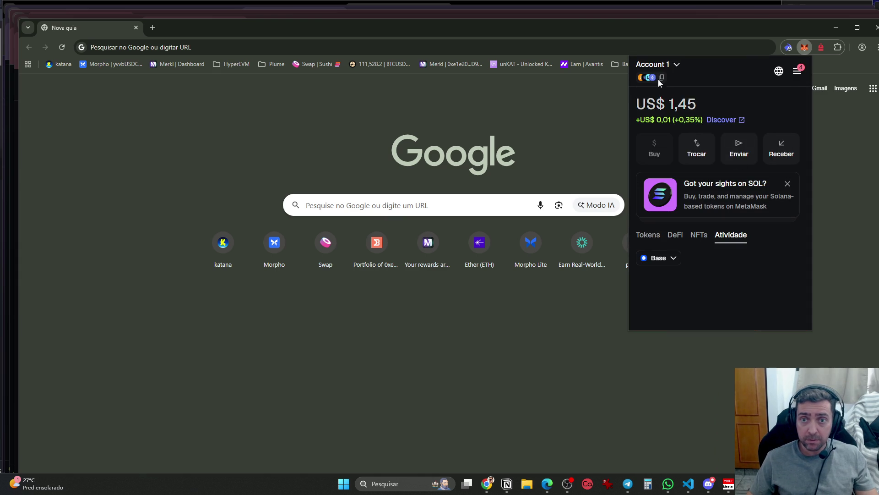
Copy the account's Ethereum address and bring the Notion DEFI page back to the front
mouse_move(658, 79)
click(732, 94)
key(alt+Tab)
key(alt+Tab)
key(alt+Tab)
key(alt+Tab)
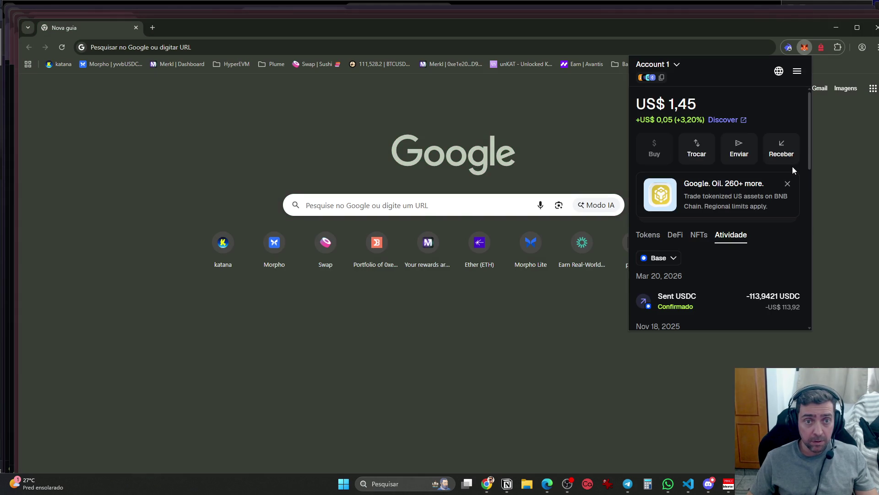
key(alt+Tab)
key(Tab)
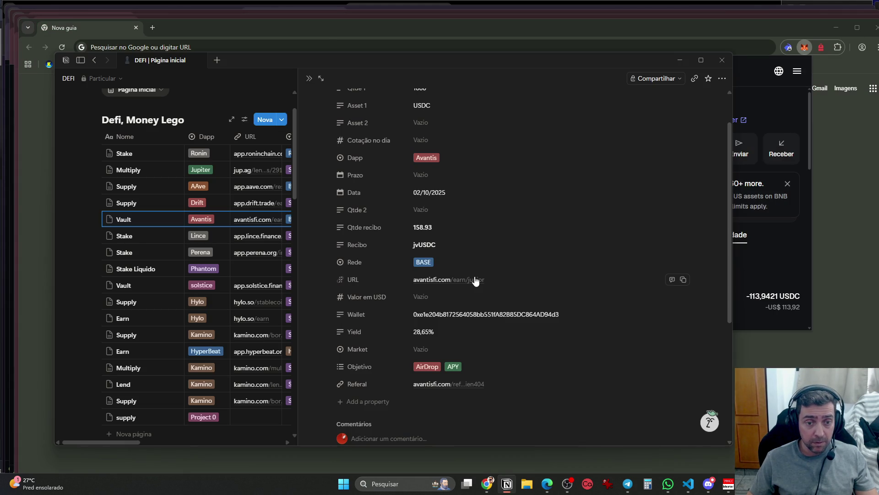
Open the Avantis LP Vault, reload to the new version, and show the withdraw form
click(475, 278)
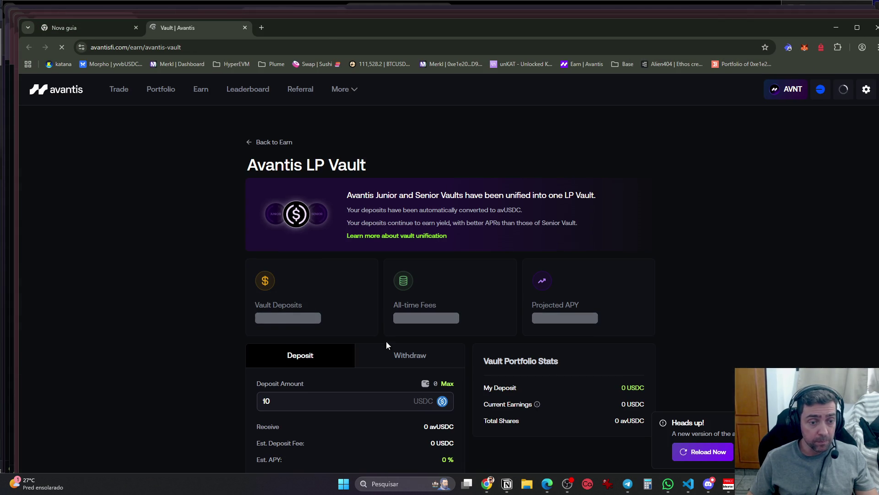
click(412, 355)
scroll(628, 333, down, 1)
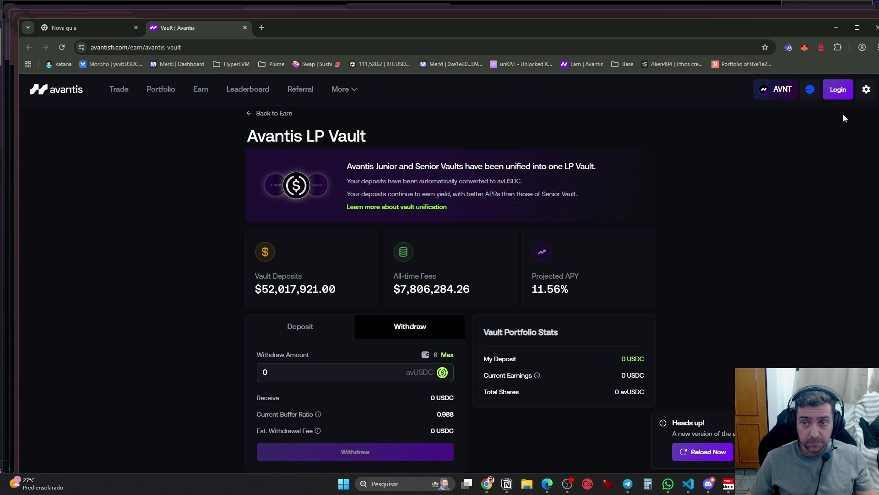
click(835, 92)
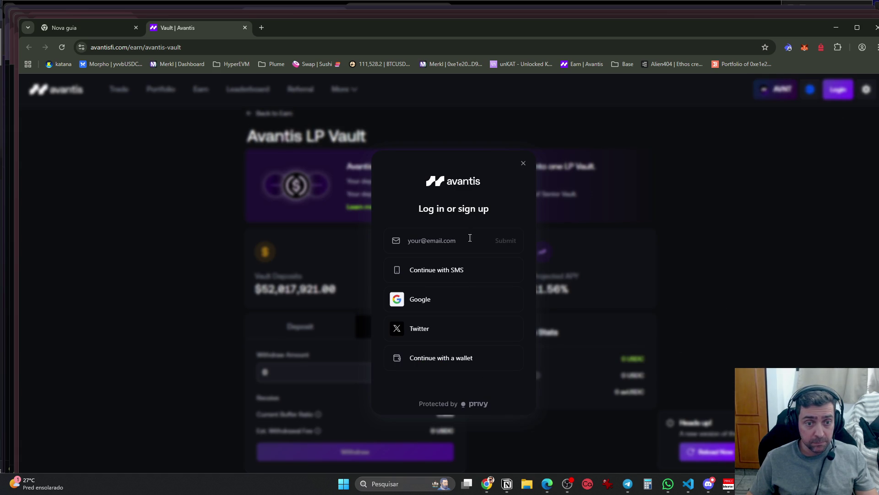
click(524, 163)
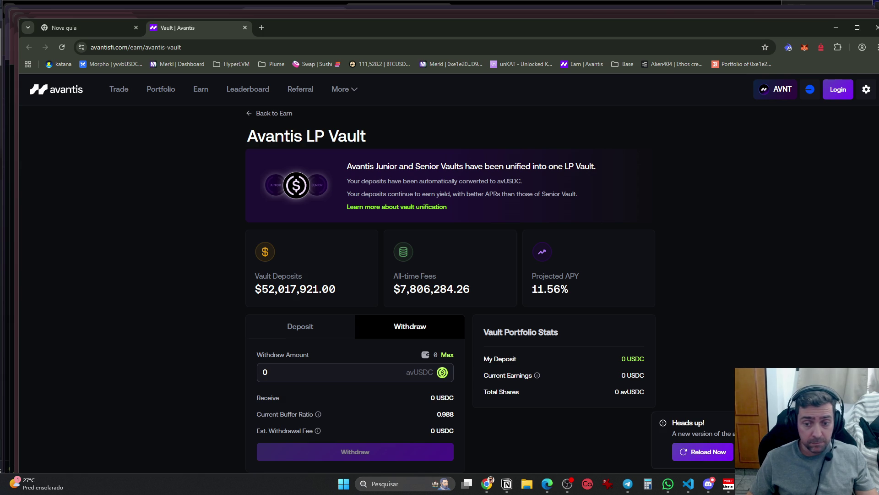
click(714, 452)
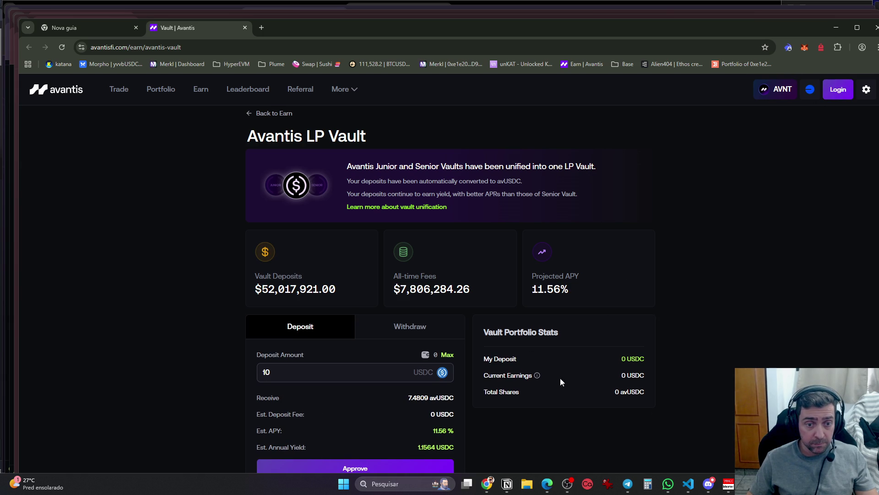
click(400, 334)
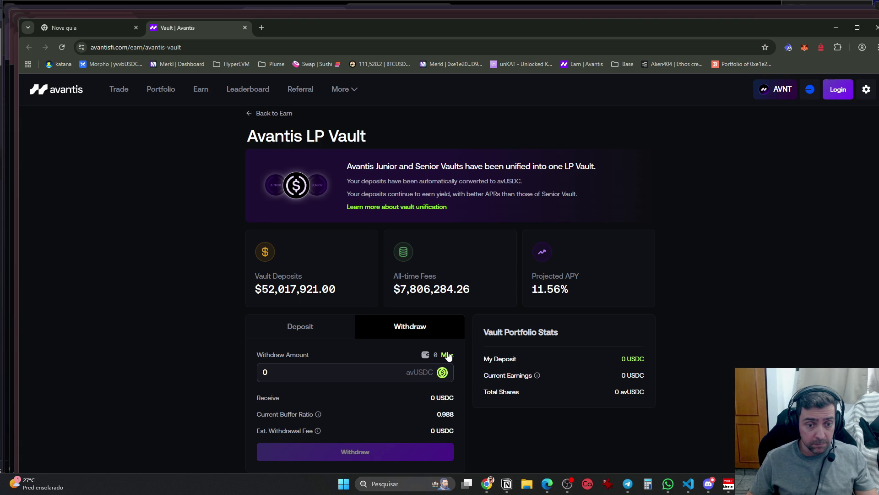
Log in to Avantis with MetaMask, approving Account 1, and check the wallet
click(838, 89)
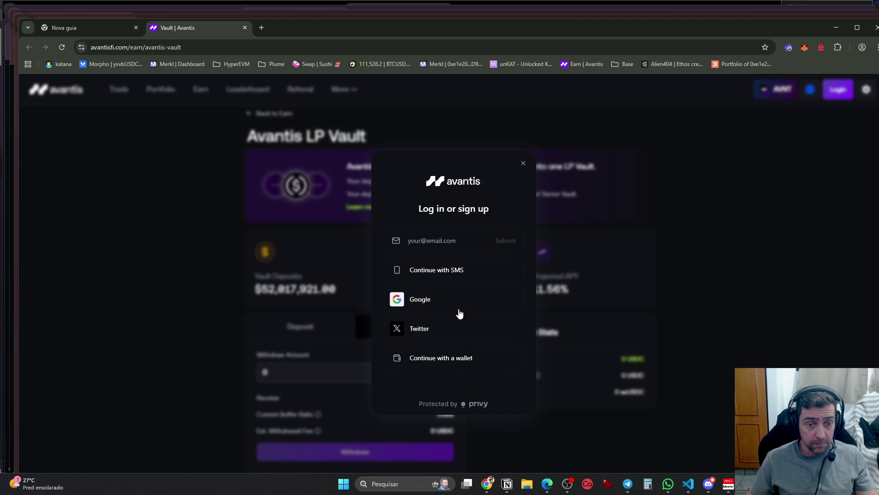
click(465, 362)
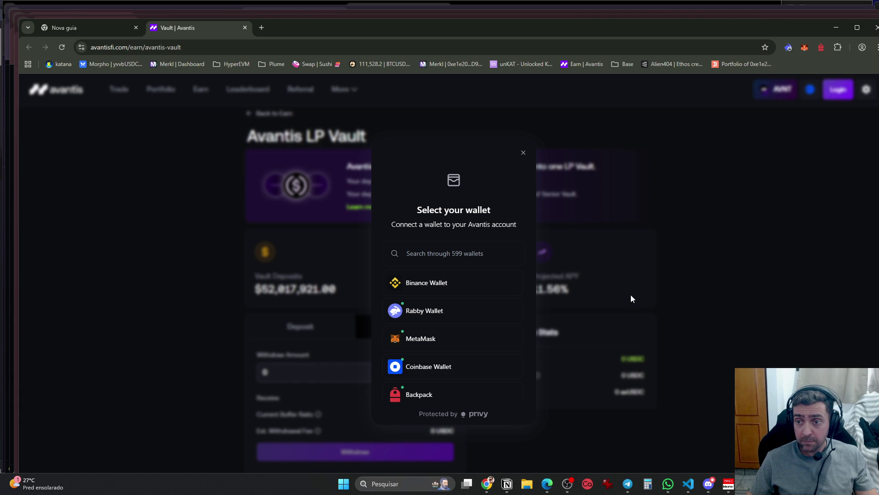
click(428, 342)
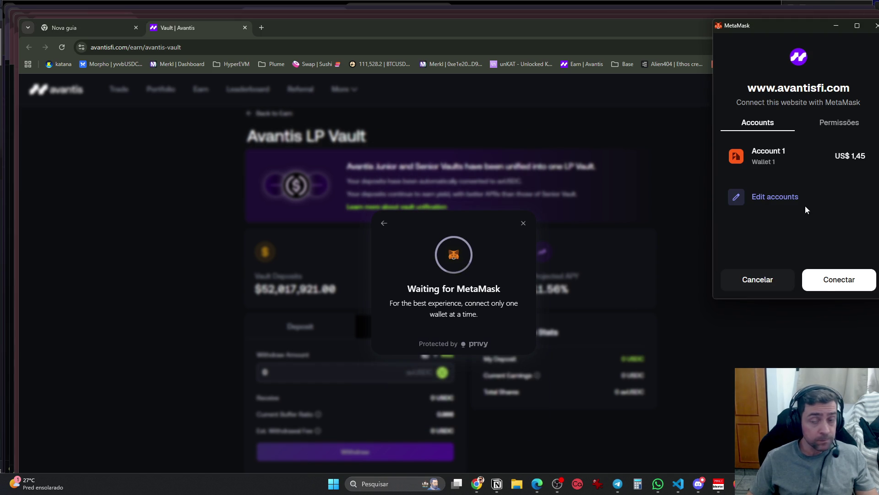
click(832, 288)
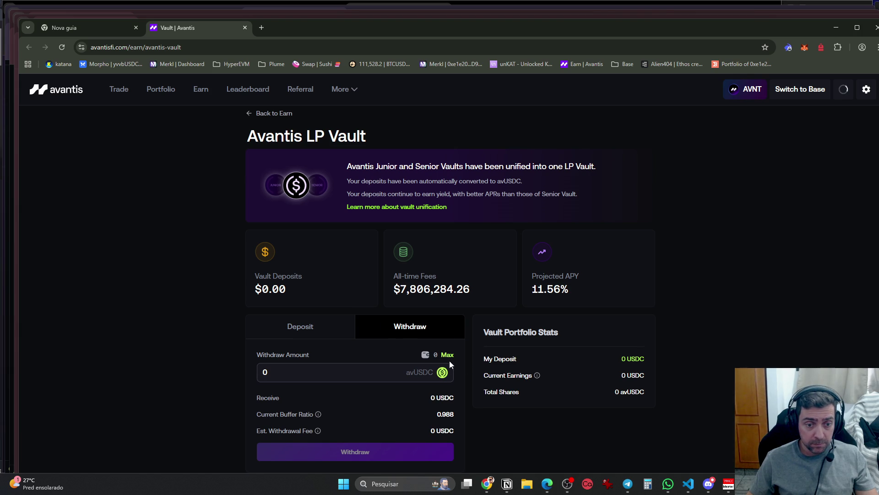
click(805, 48)
mouse_move(664, 78)
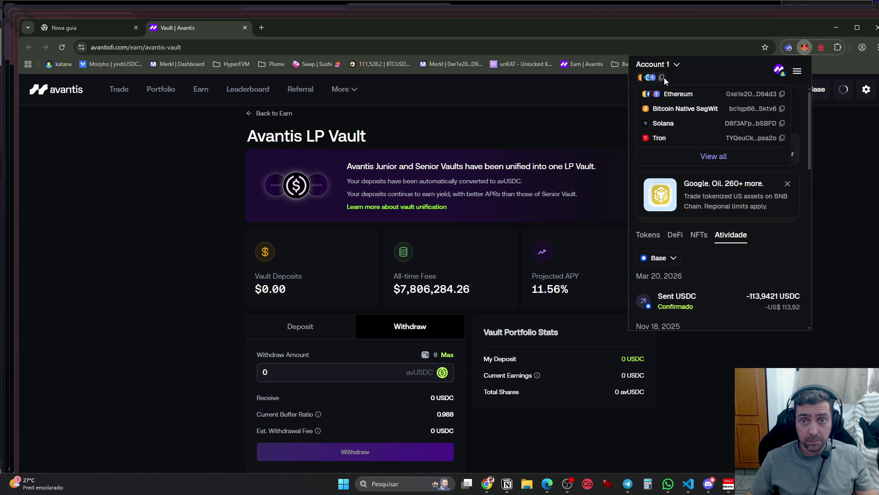
click(840, 135)
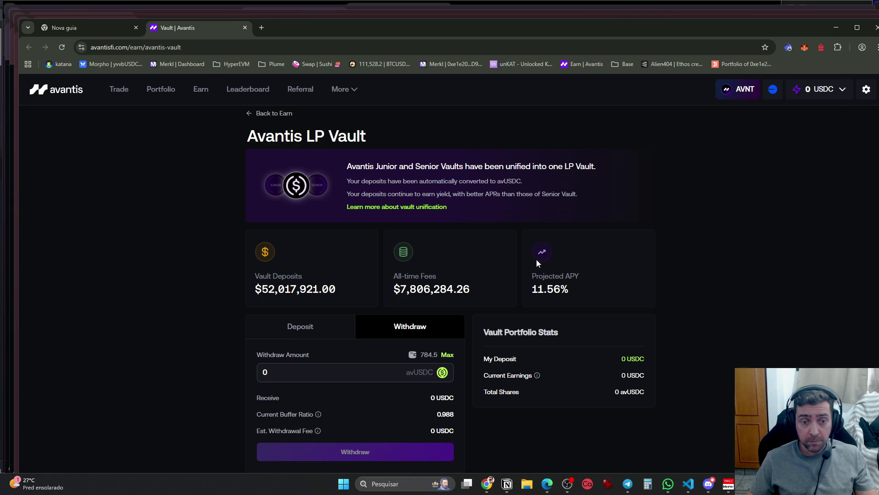
Fill the full avUSDC balance and approve its spending cap in MetaMask
click(447, 356)
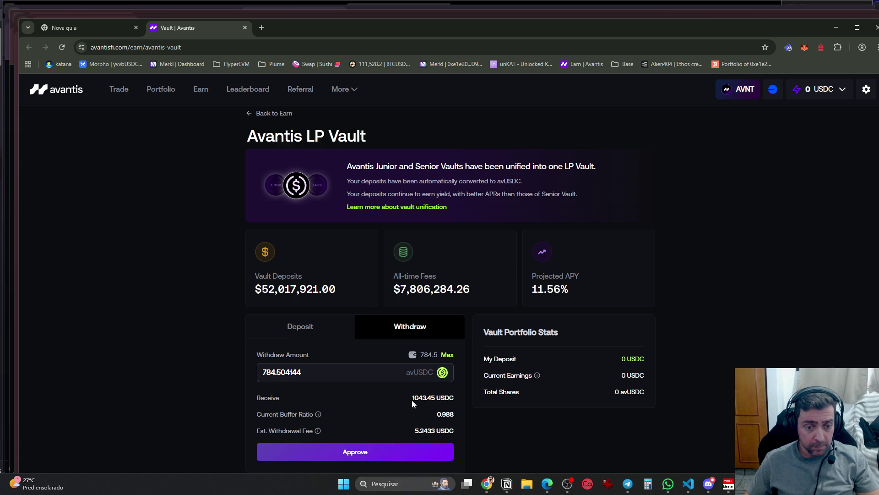
click(390, 459)
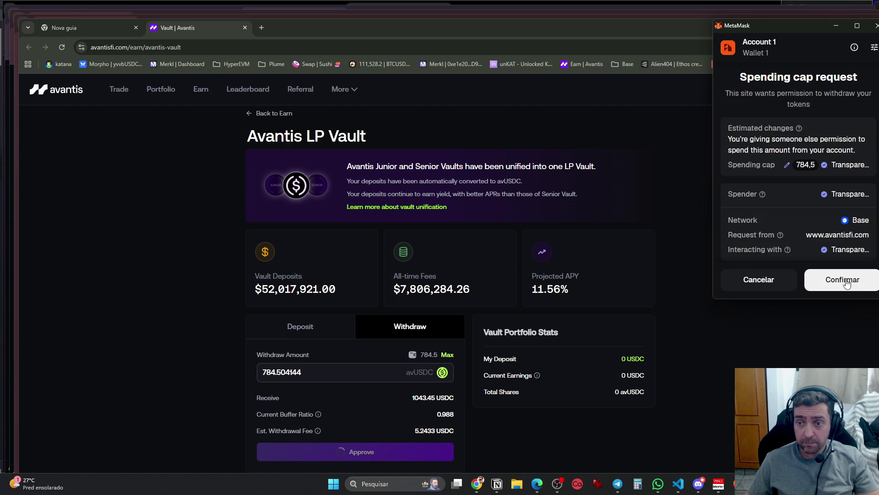
click(846, 284)
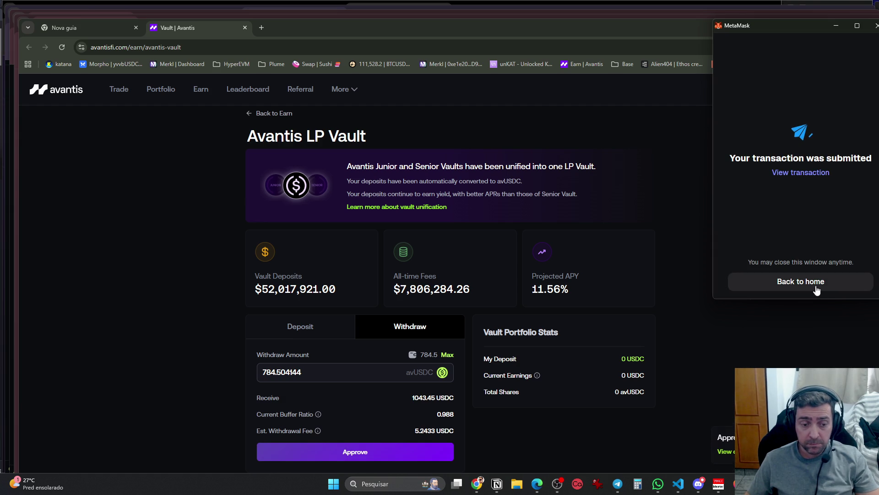
click(817, 290)
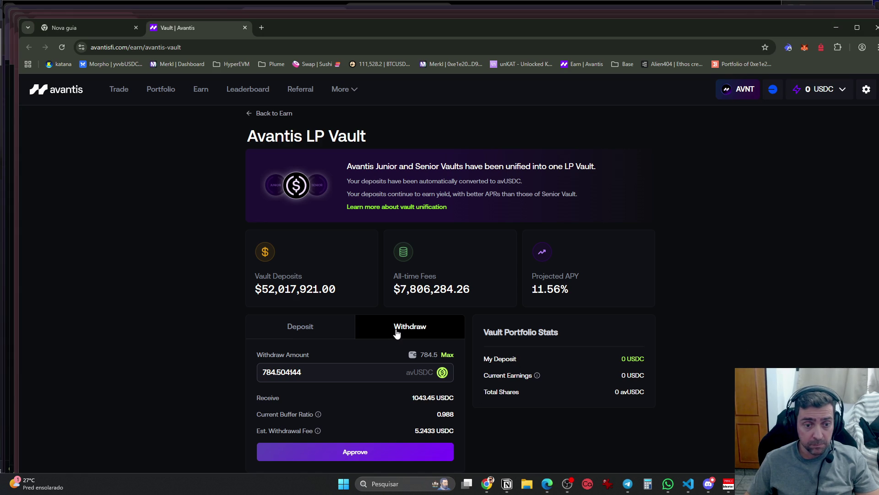
Open the OKX balance overview in a new browser tab
click(487, 484)
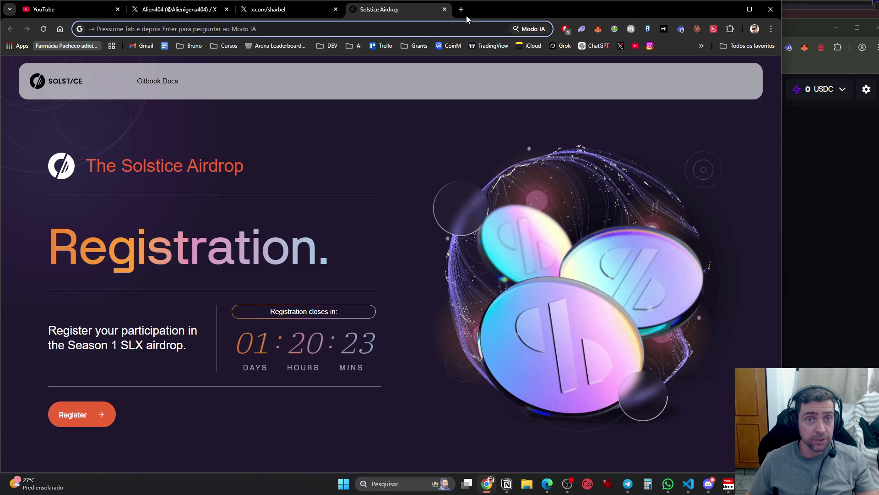
click(461, 10)
text(okx)
key(Return)
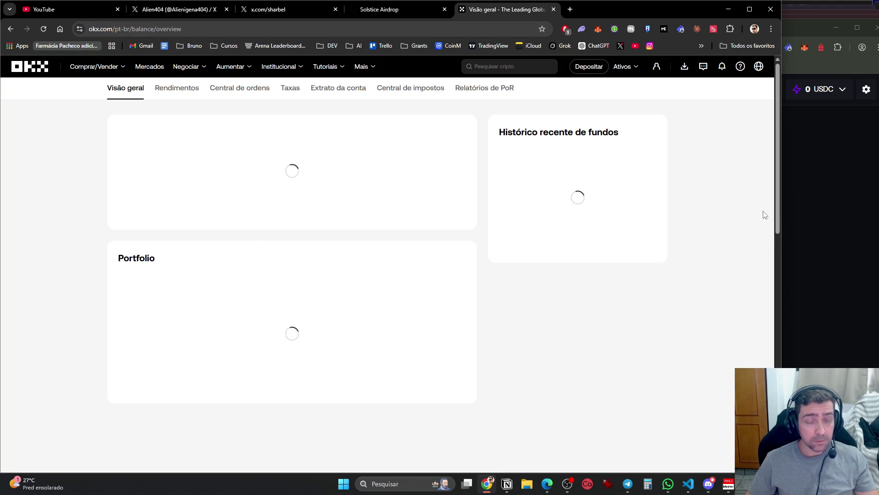
Withdraw the 784.5 avUSDC from the vault and check MetaMask's 1,043.22 USDC token balance
click(807, 208)
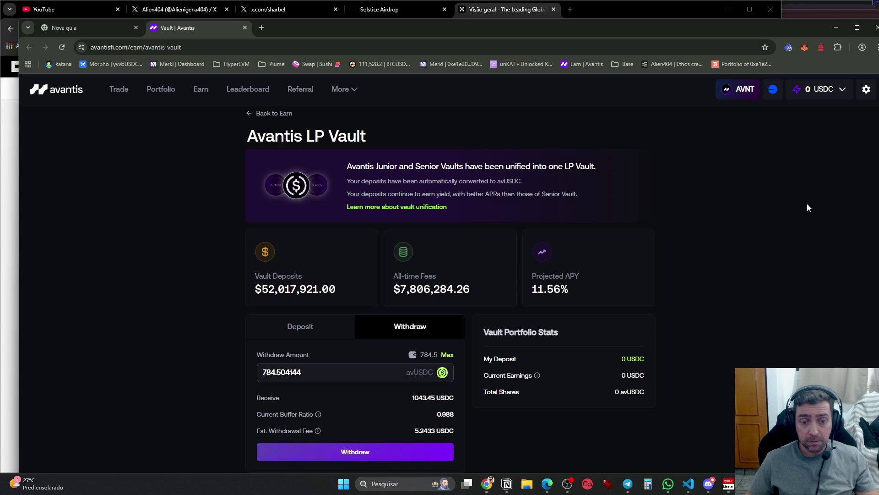
click(366, 459)
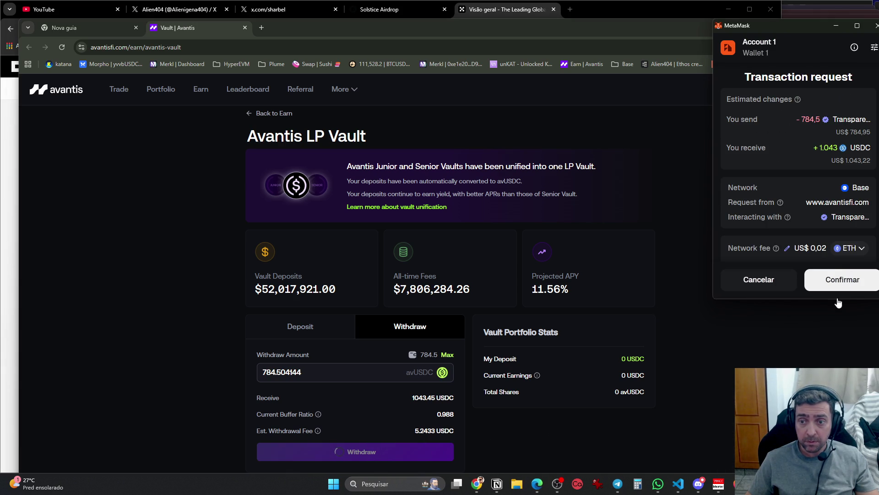
click(840, 293)
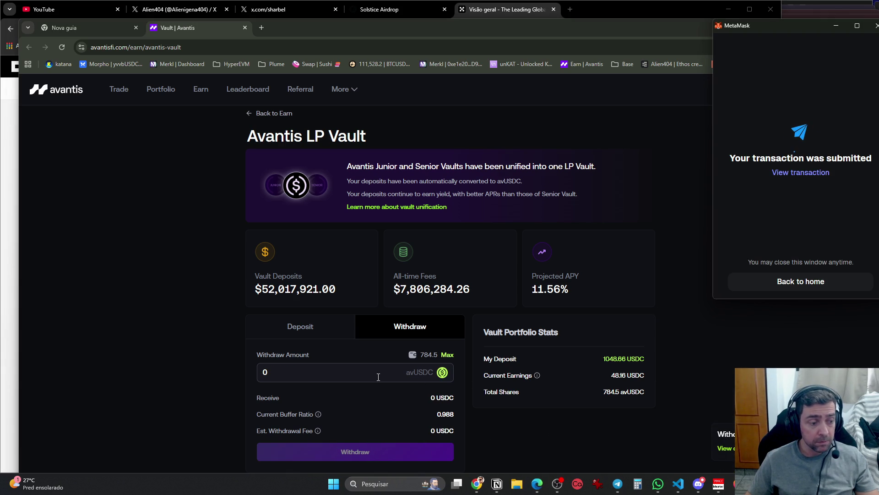
click(827, 288)
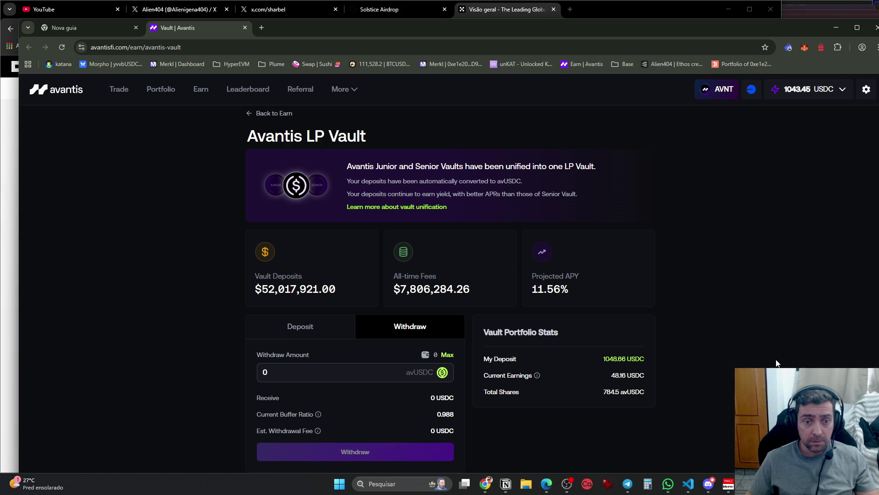
key(alt+Tab)
key(alt+Tab)
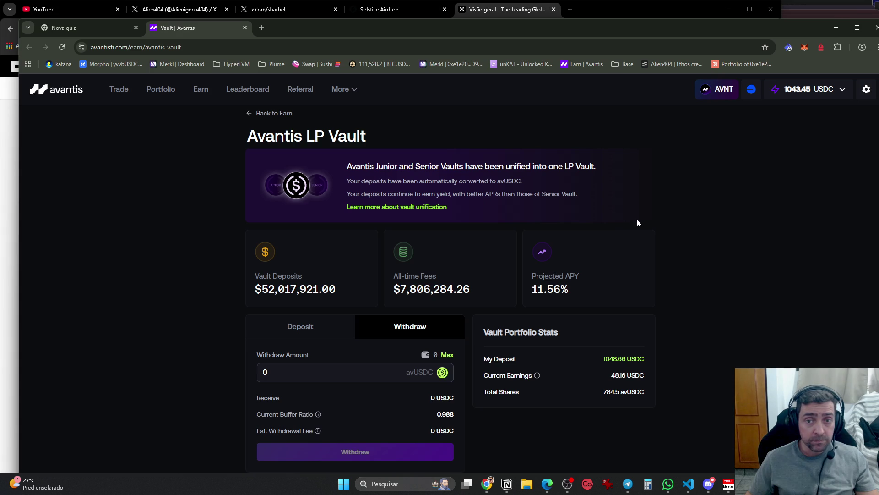
click(801, 48)
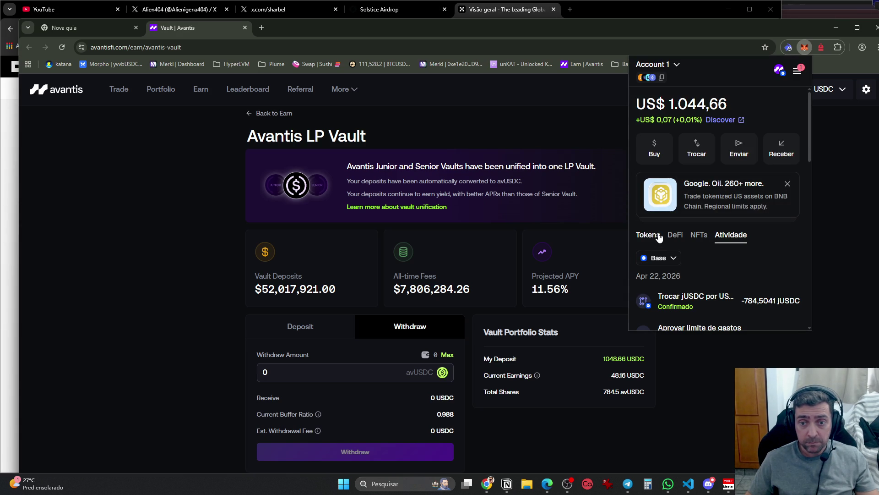
click(659, 235)
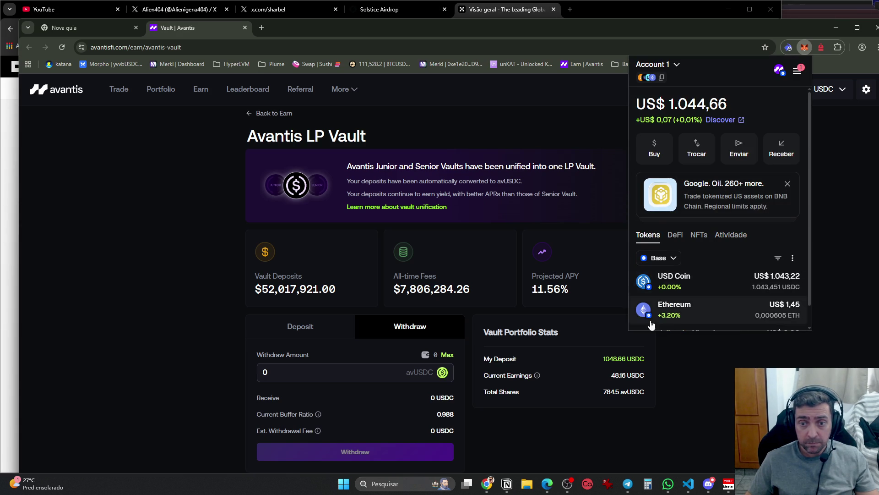
Search the OKX portfolio for USDC and open its asset overview
key(alt+Tab)
click(159, 281)
text(usdc)
click(199, 359)
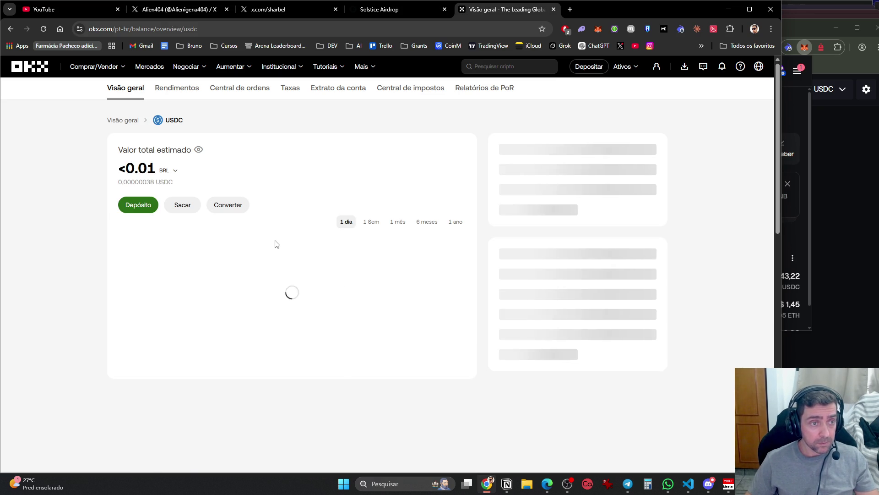
Start a USDC deposit on OKX, choose the Base network, and copy the deposit address
click(145, 207)
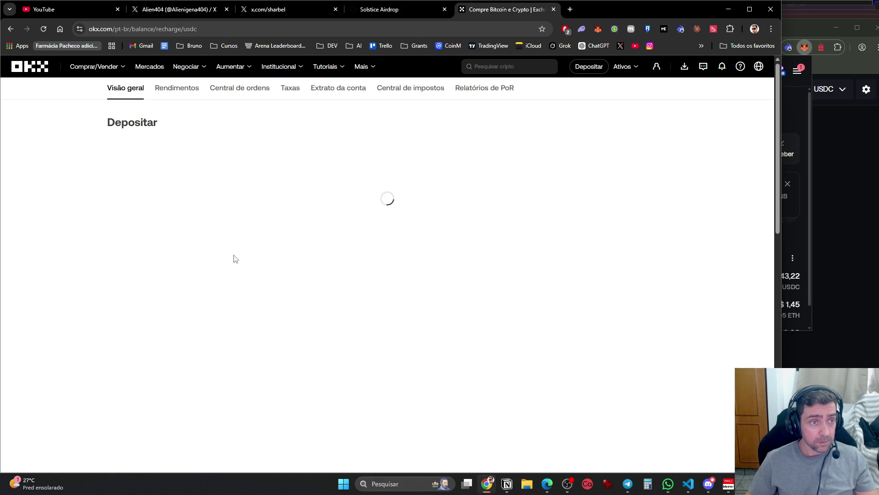
click(175, 257)
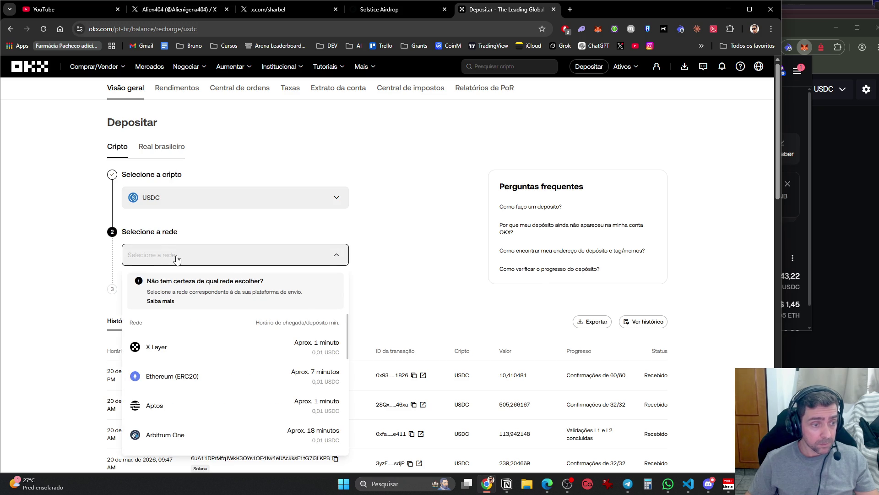
scroll(178, 359, down, 4)
click(176, 399)
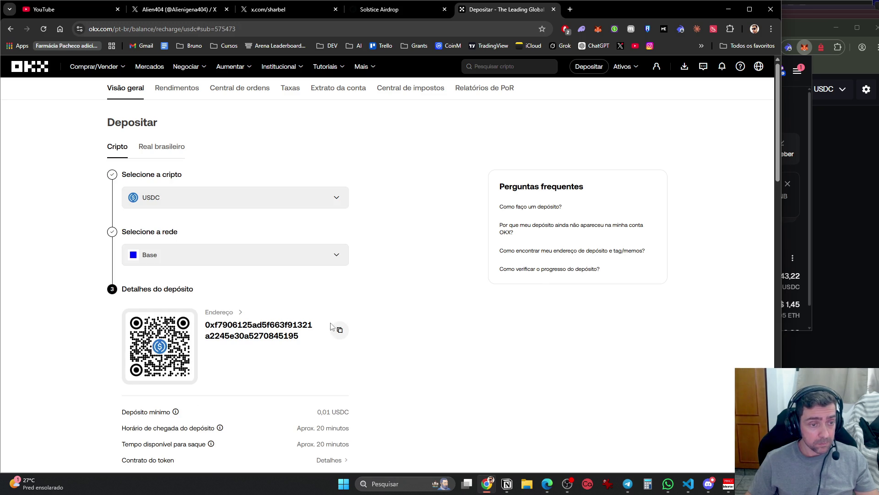
click(340, 331)
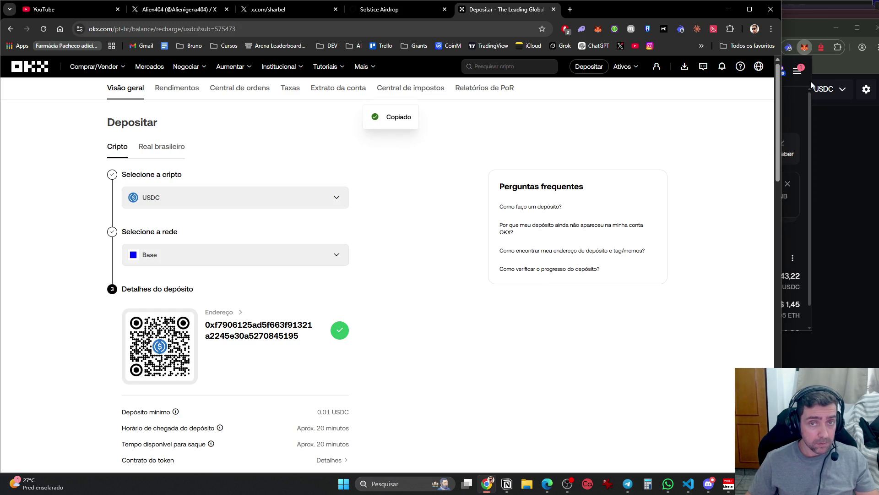
Narrow the Avantis window to sit beside OKX and open MetaMask
click(836, 142)
drag(24, 136, 607, 141)
click(805, 47)
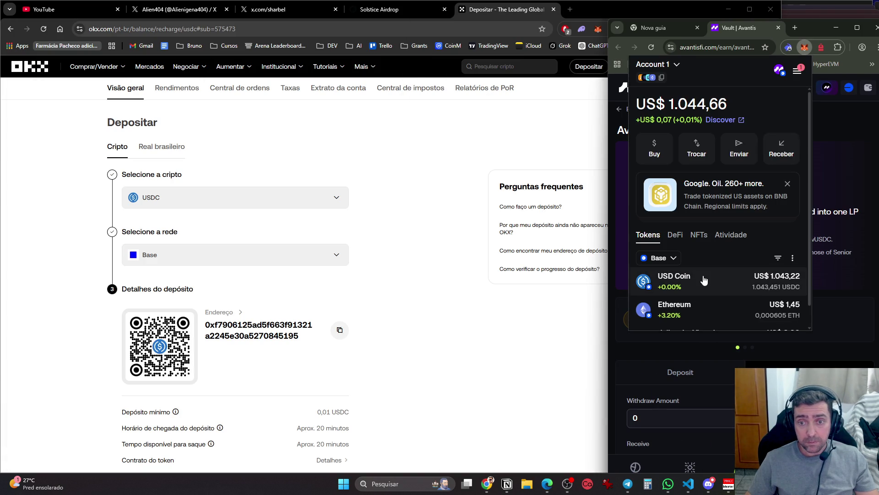
Send the maximum USD Coin balance (1,043 USDC) to the pasted OKX deposit address and confirm
click(703, 281)
click(718, 271)
click(723, 176)
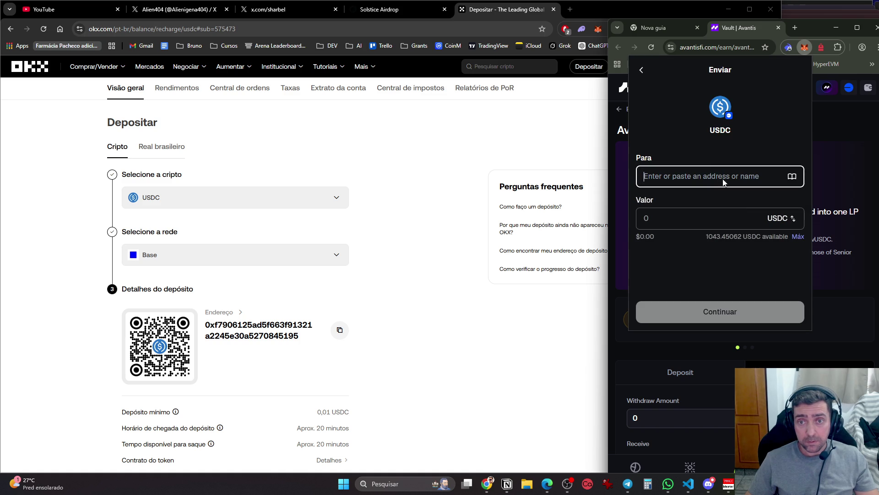
key(ctrl+v)
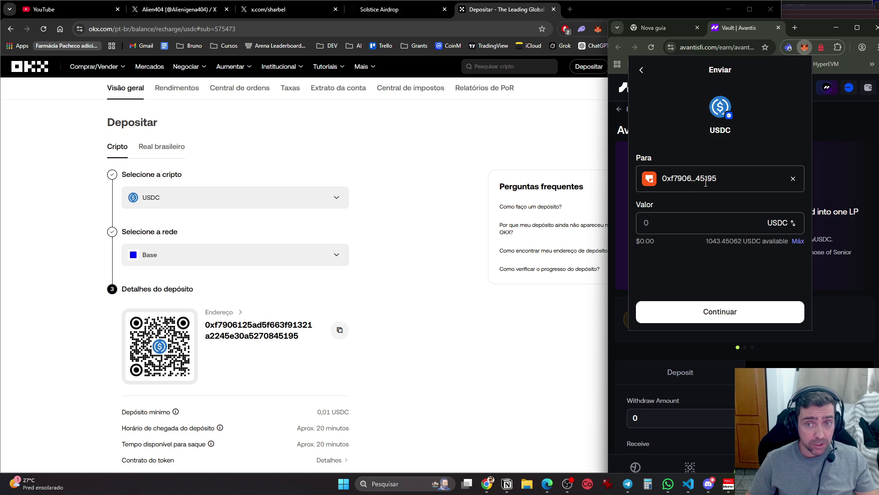
click(798, 243)
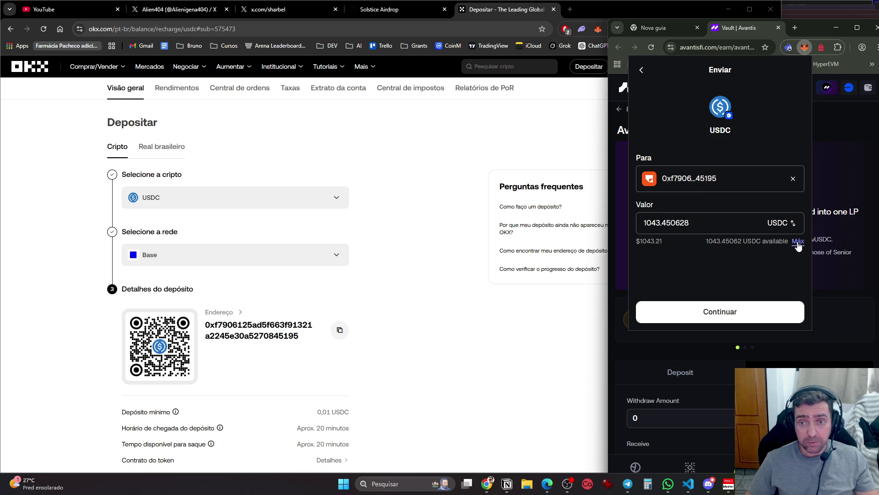
click(753, 313)
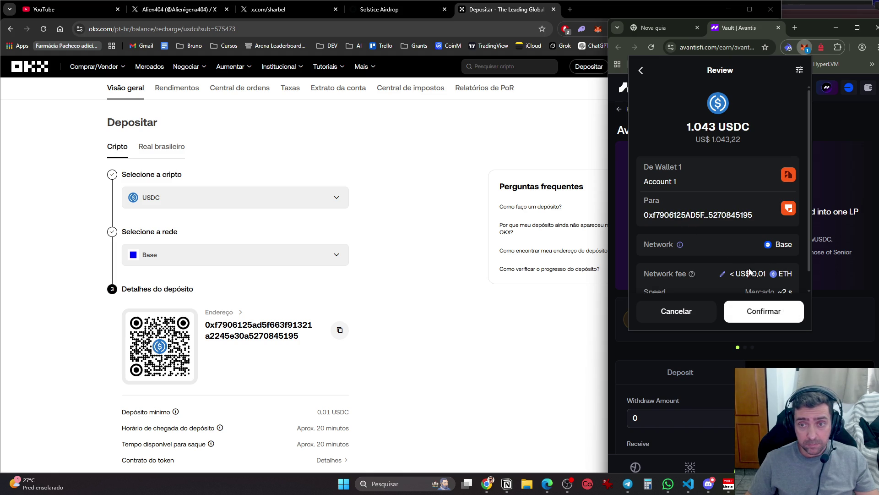
click(774, 315)
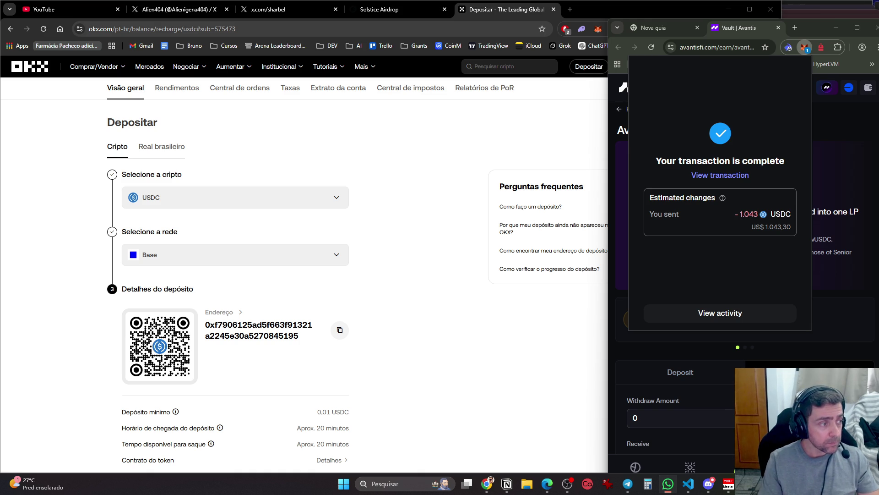
Delete the Avantis Vault row from Notion's Defi, Money Lego table
click(533, 110)
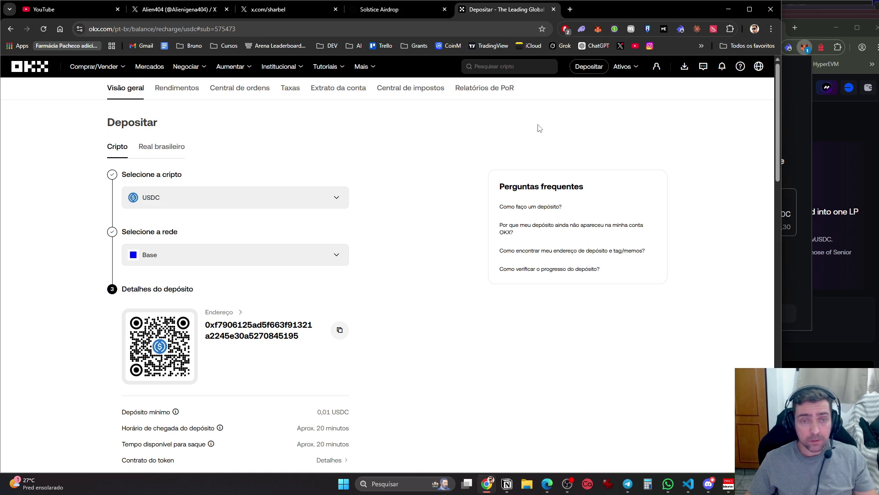
click(793, 115)
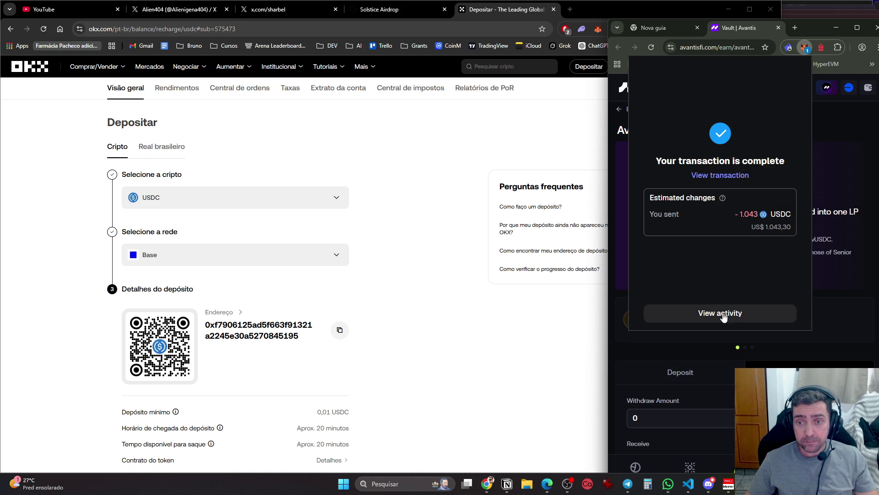
click(513, 487)
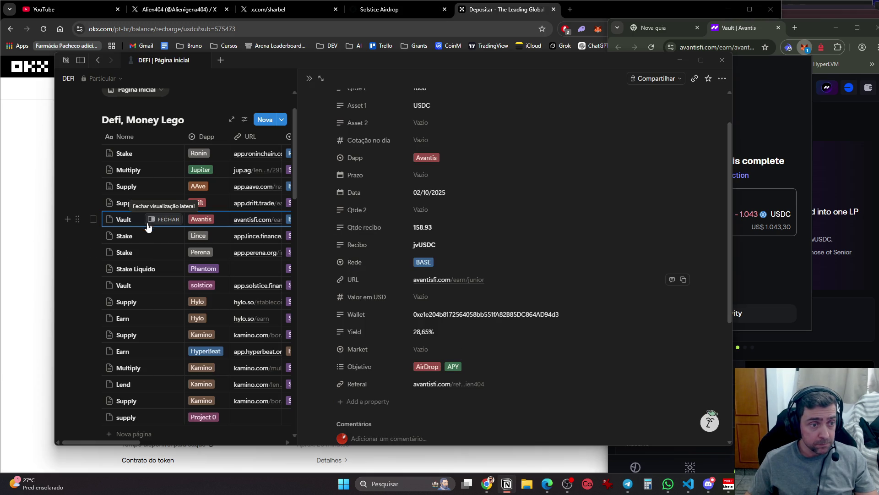
click(147, 222)
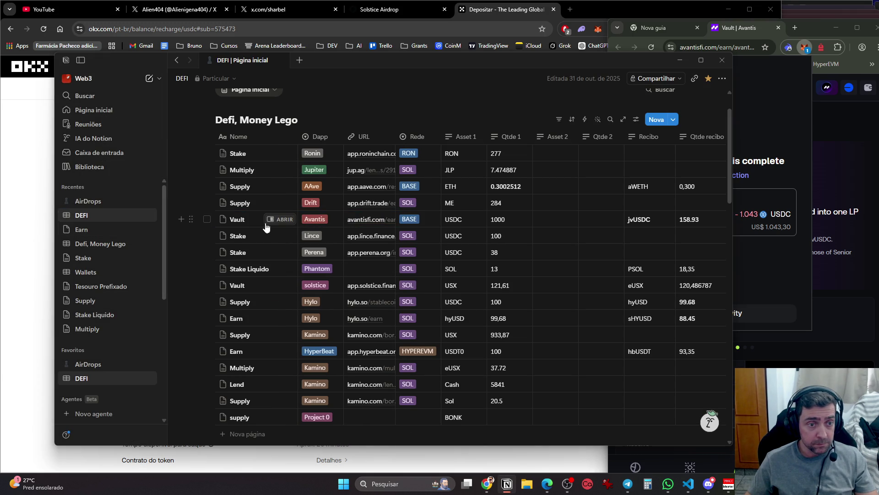
click(207, 219)
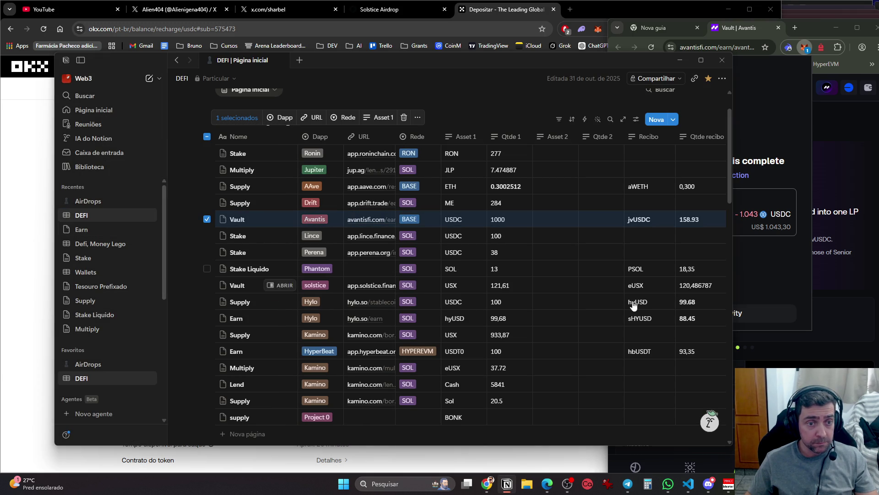
click(403, 117)
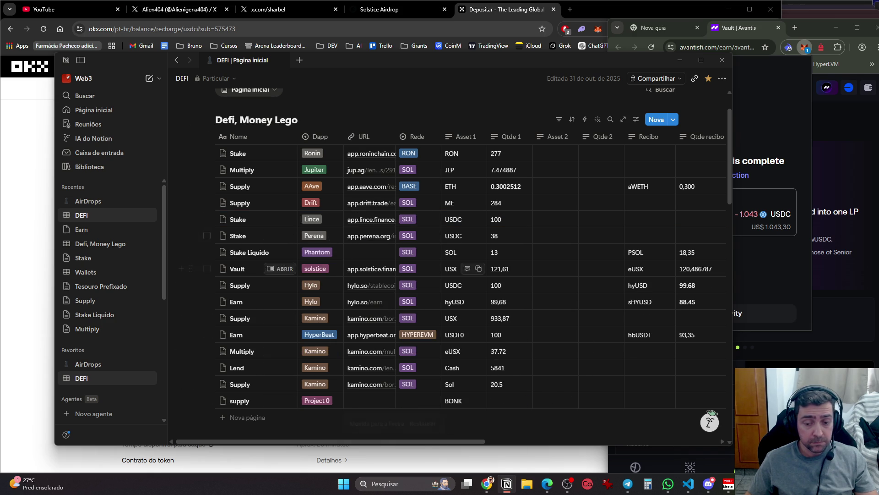
Verify the sent USDC in MetaMask's activity and Base tokens, then close the Avantis tab and window
click(756, 330)
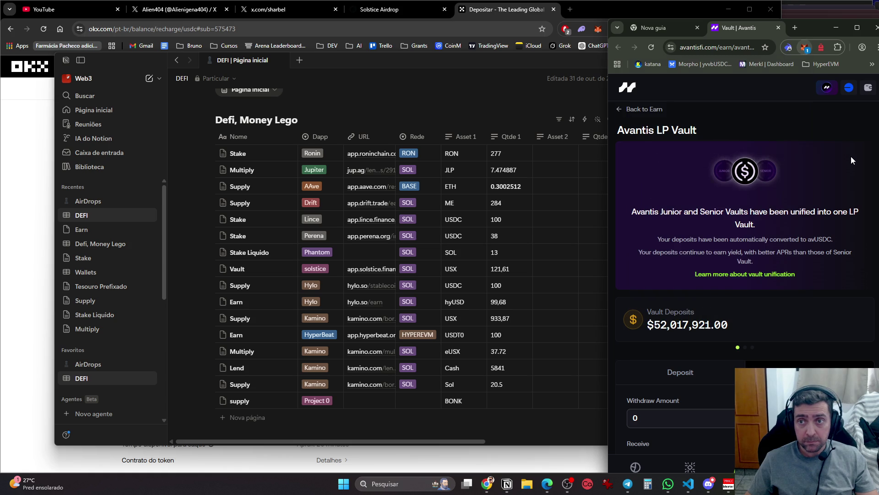
click(805, 48)
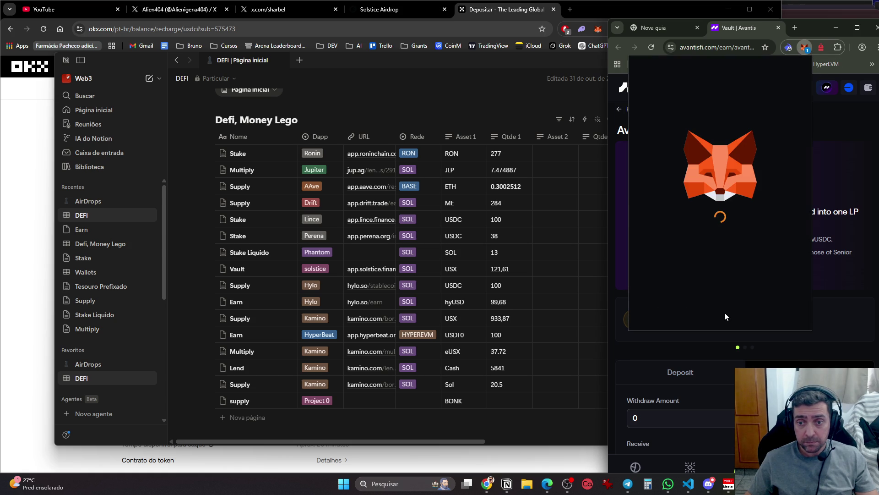
click(746, 315)
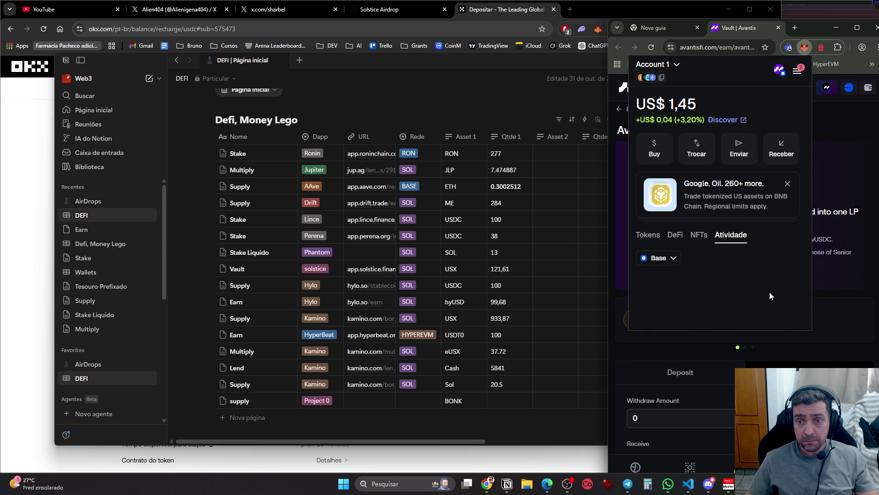
click(648, 234)
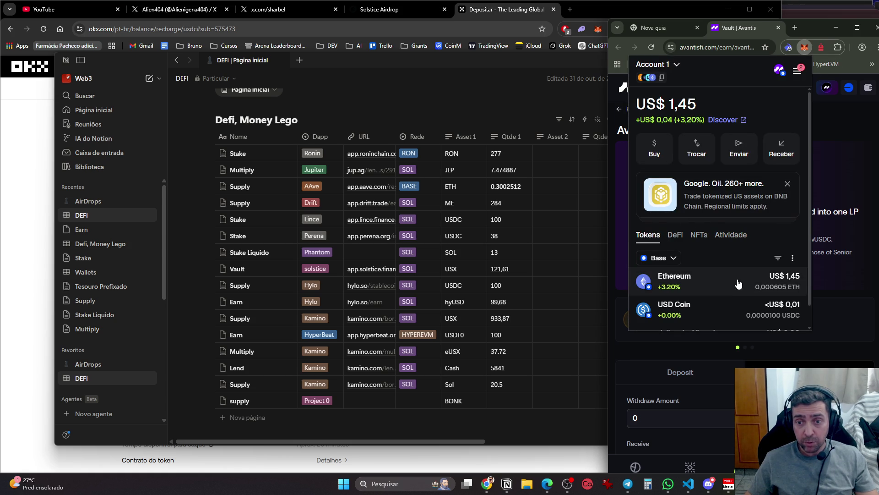
scroll(748, 232, down, 1)
key(ctrl+w)
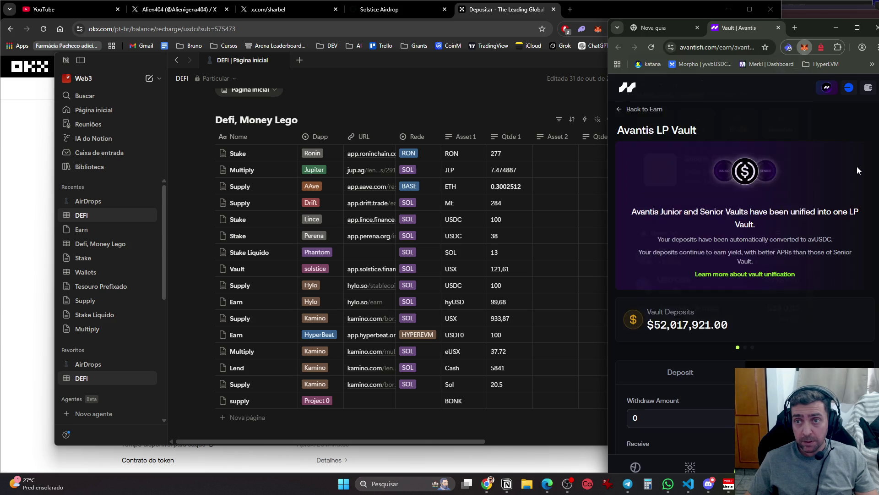
key(ctrl+w)
key(ctrl+w)
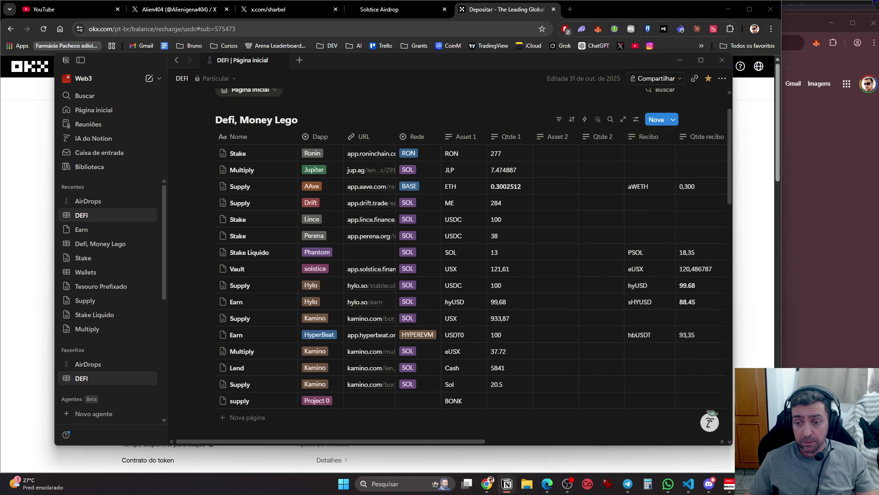
key(ctrl+w)
key(ctrl+w)
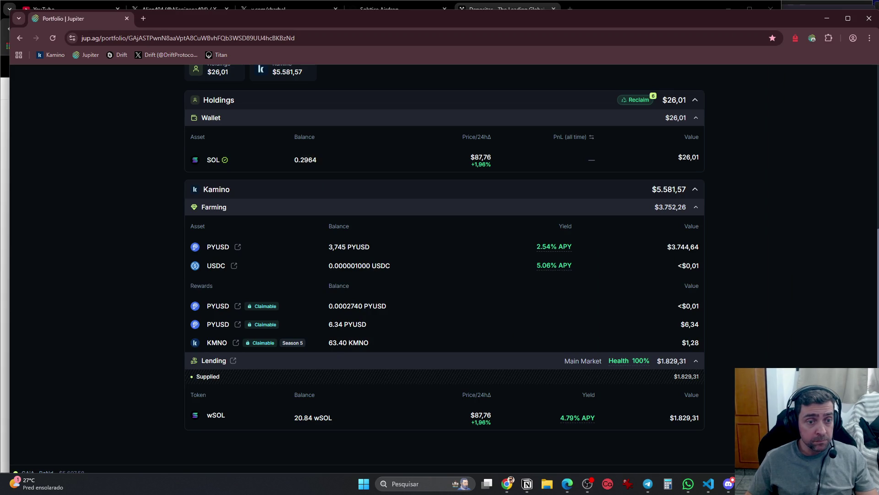
Close the Jupiter portfolio window and open app.perena.org/earn from Notion's Perena row
key(ctrl+w)
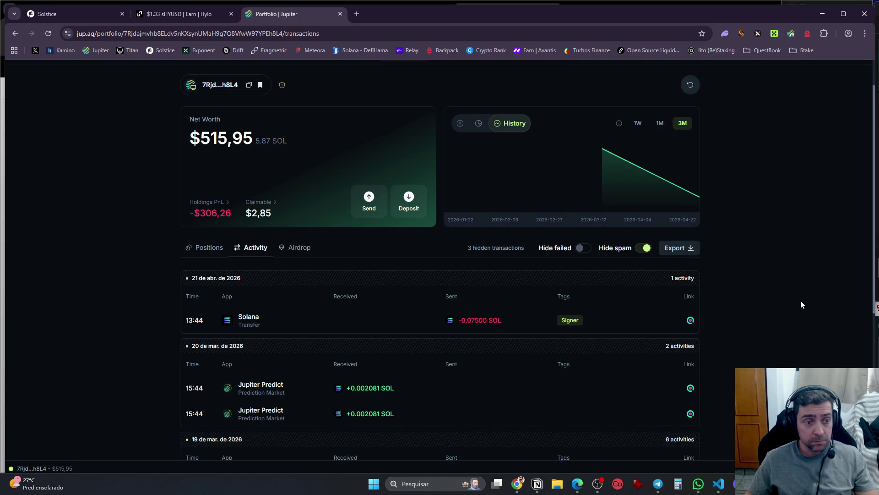
key(alt+Tab)
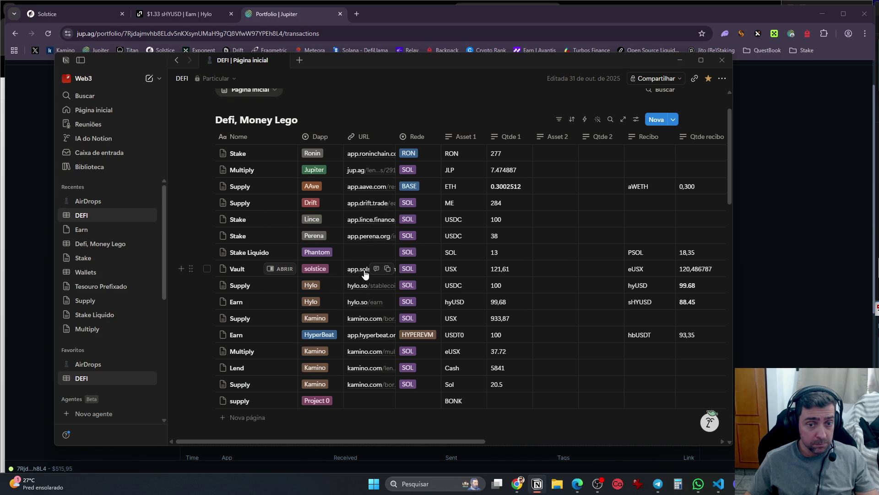
click(364, 238)
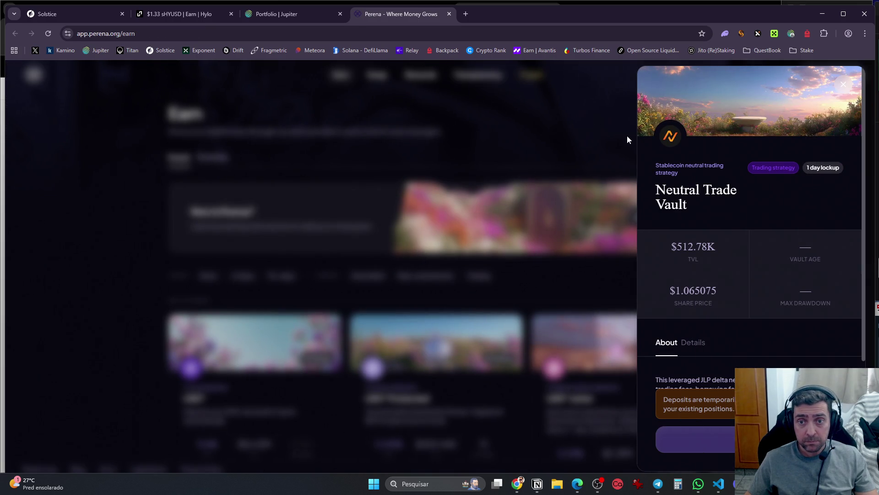
Close the Neutral Trade Vault details and check the connected wallet's balances on Perena
click(614, 131)
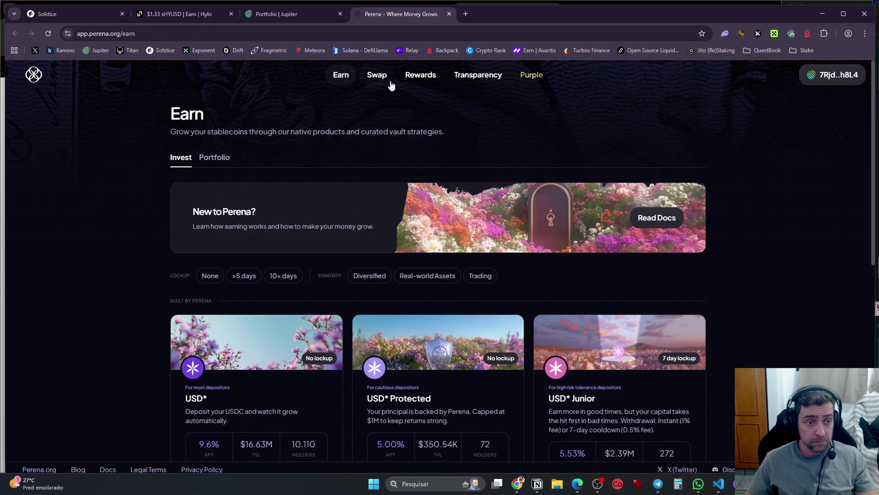
click(831, 75)
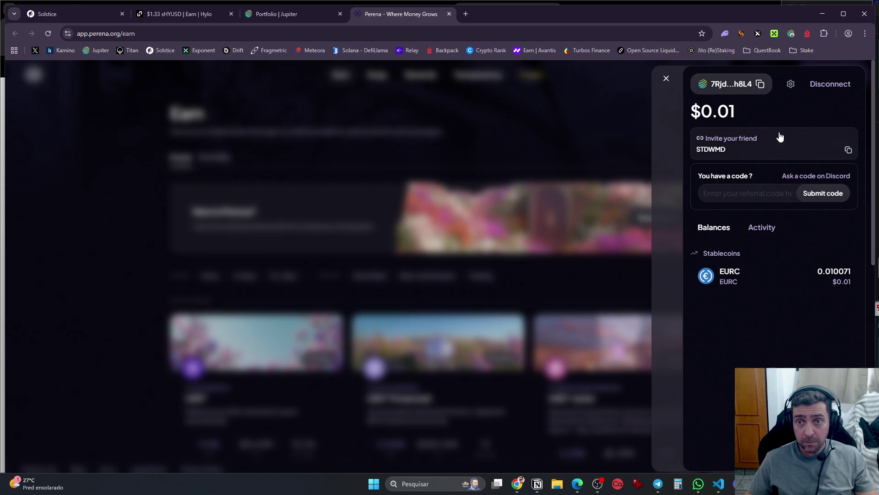
click(602, 122)
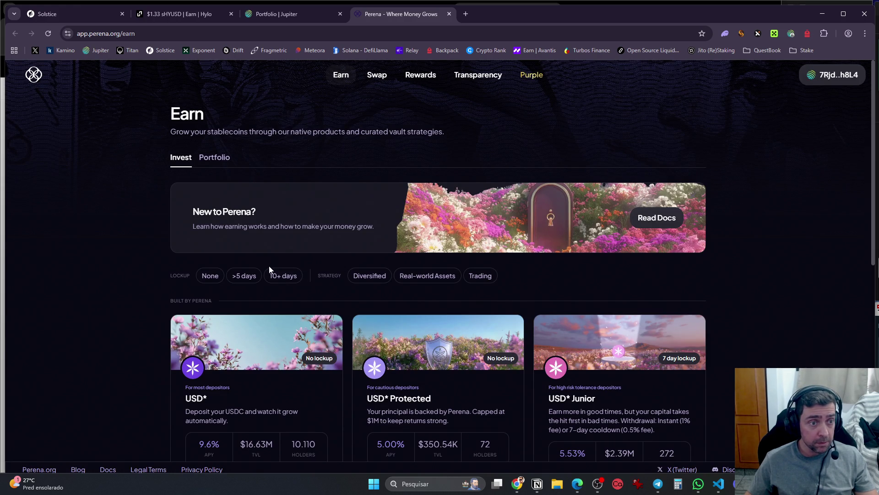
scroll(467, 261, down, 10)
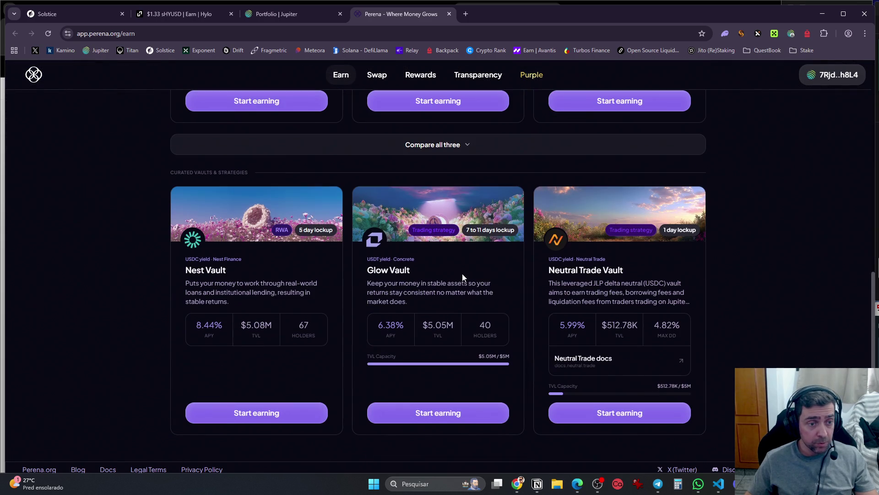
scroll(452, 292, up, 10)
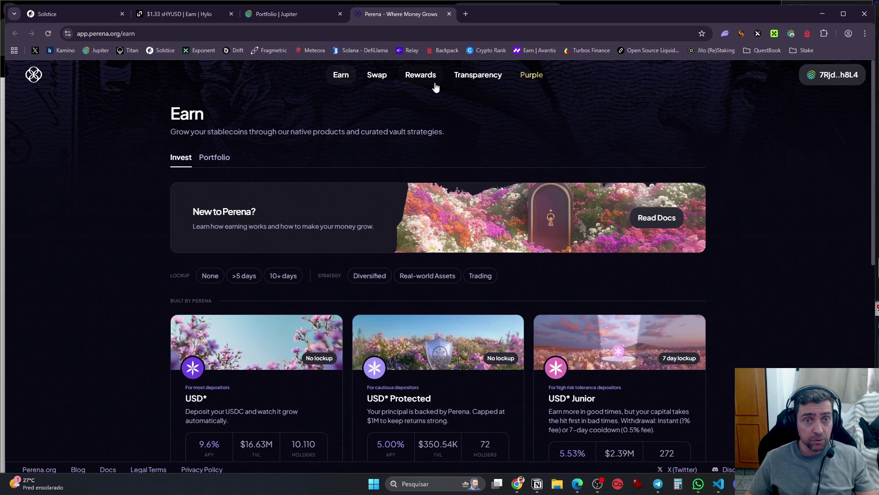
Browse Perena's Season 1 rewards, USD* transparency stats, and Purple membership pages
click(420, 75)
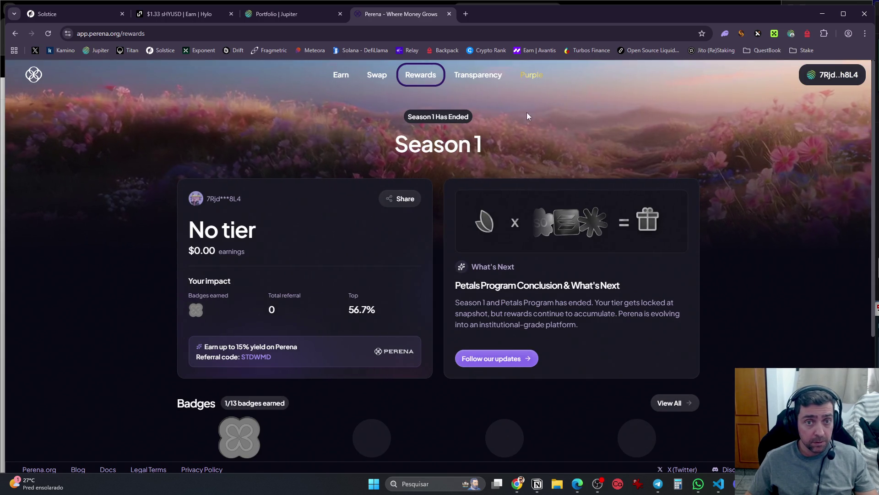
click(481, 76)
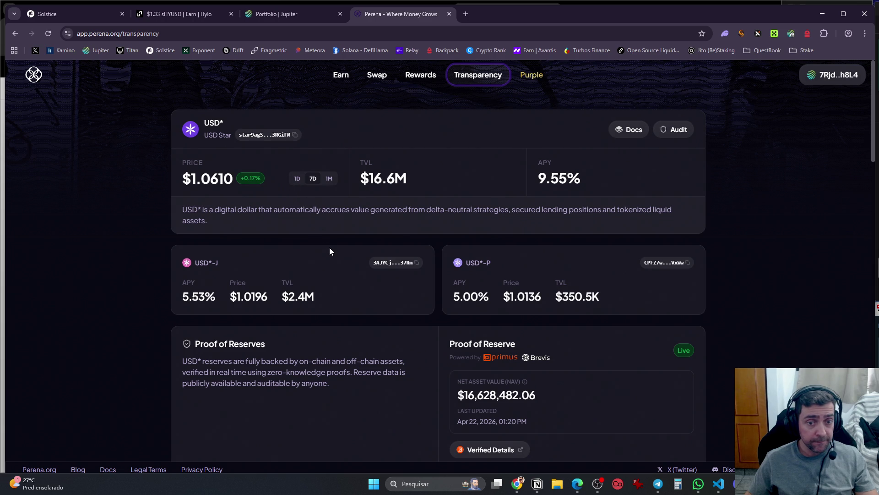
scroll(348, 261, down, 8)
scroll(360, 278, up, 8)
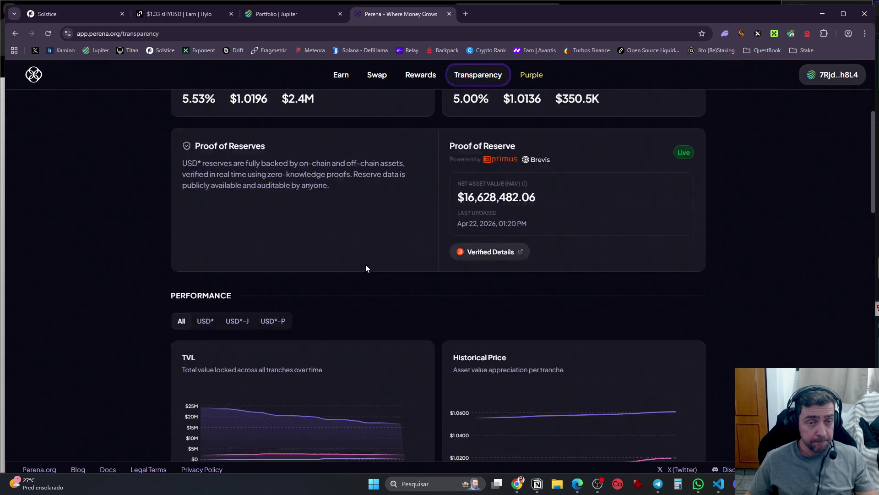
click(534, 77)
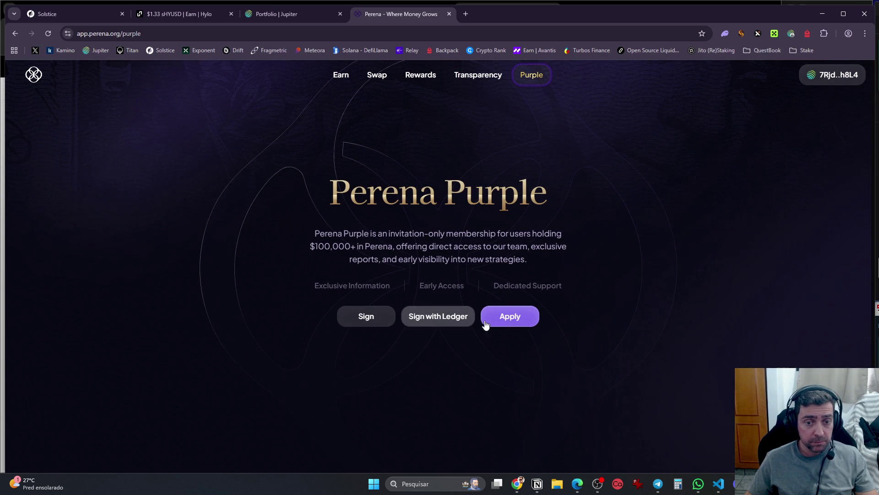
Check the empty Earn portfolio ($0.000) and its activity, then return to the Notion DeFi table
click(344, 76)
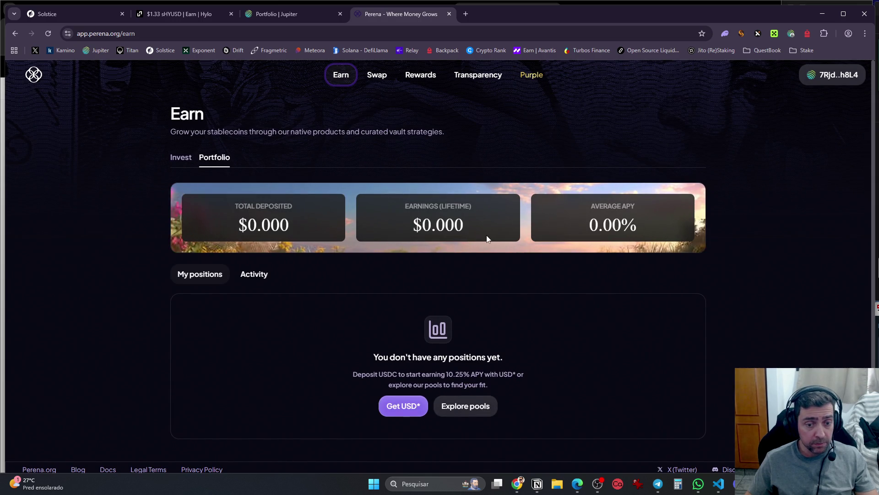
click(260, 276)
click(199, 277)
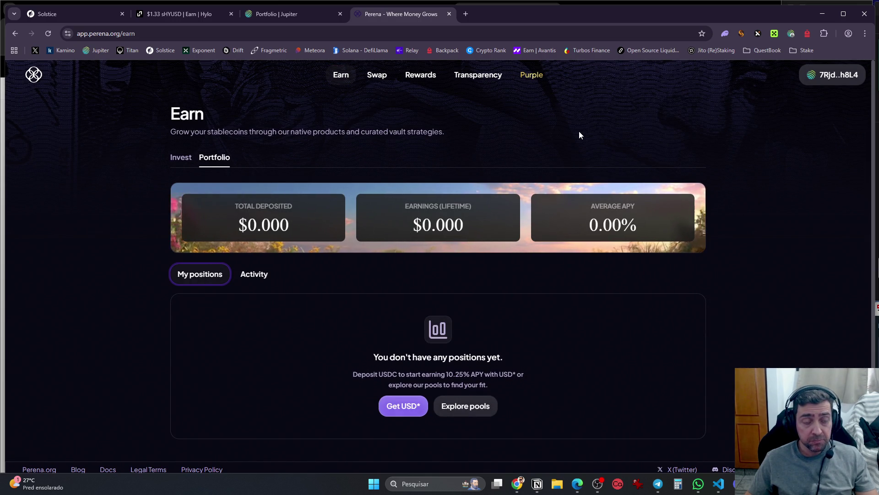
key(alt+Tab)
click(352, 202)
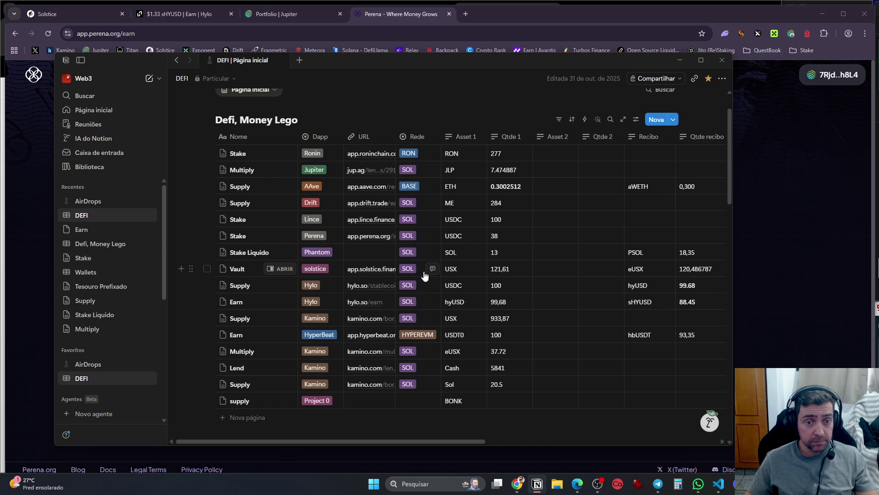
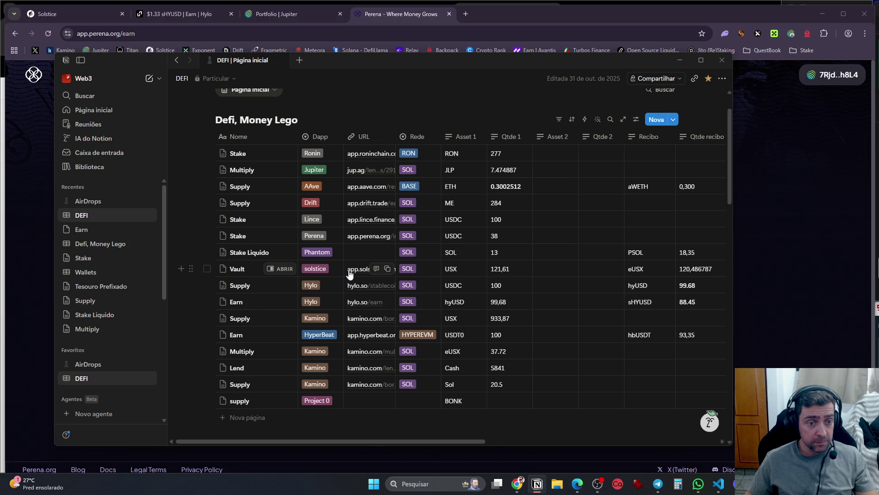
Open Hylo's Earn page from the Notion Earn row and look at the Unstake form
click(357, 304)
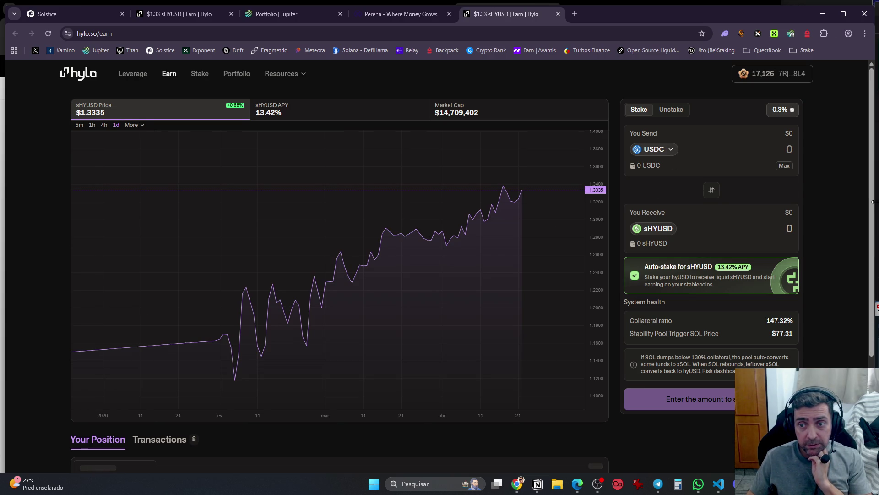
drag(873, 202, 878, 201)
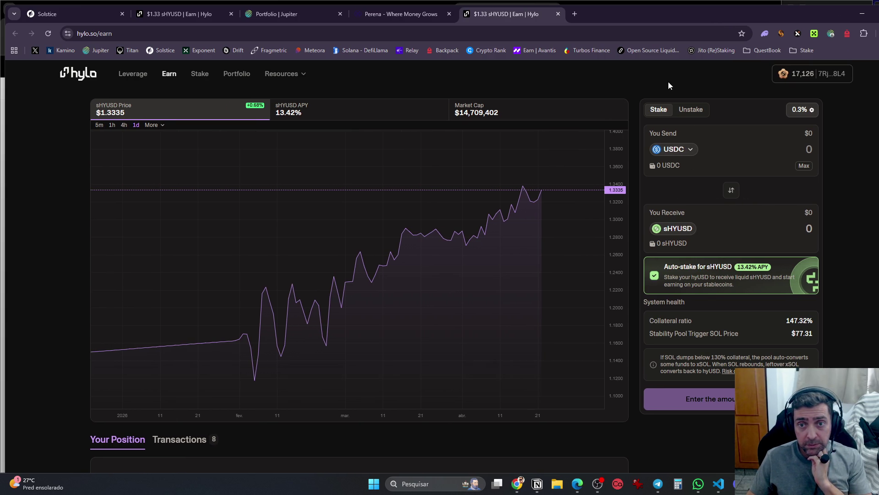
click(689, 111)
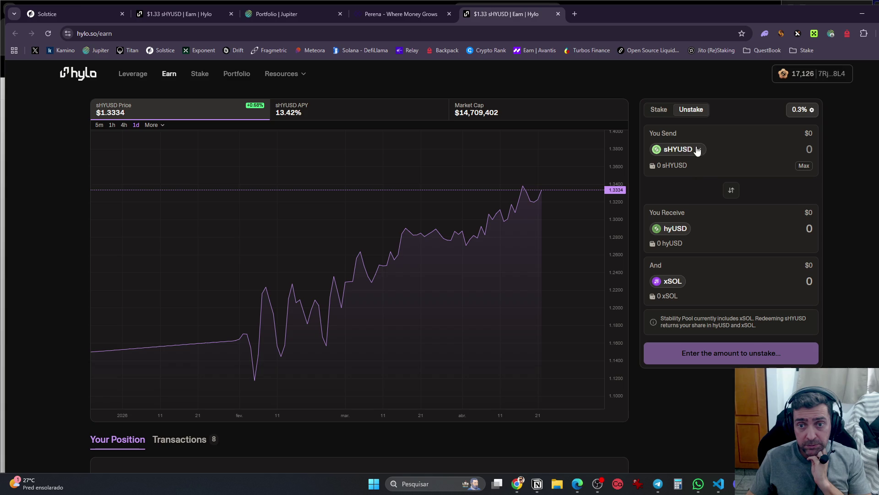
click(682, 150)
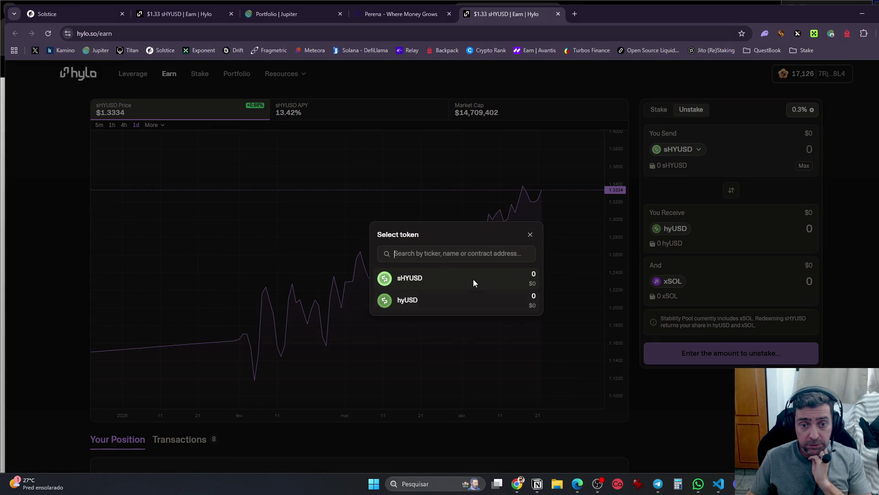
click(778, 212)
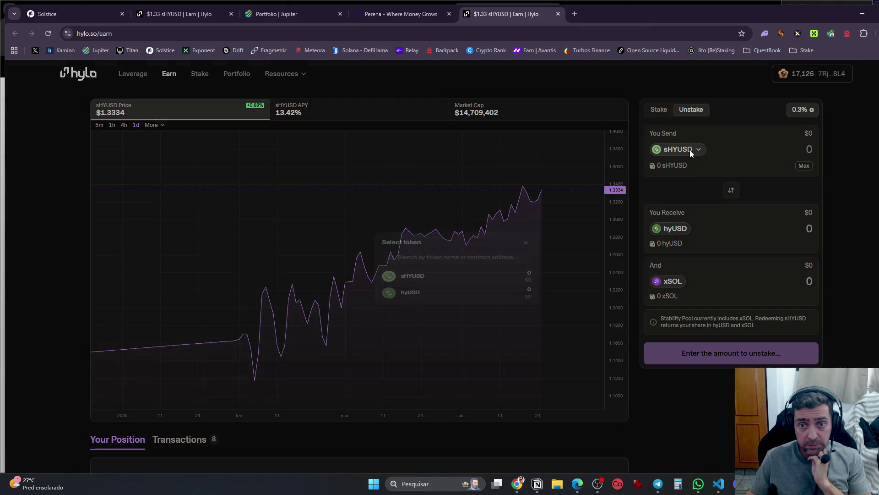
Choose hyUSD as the token to sell for USDC and show the Market Cap chart
click(689, 150)
click(444, 301)
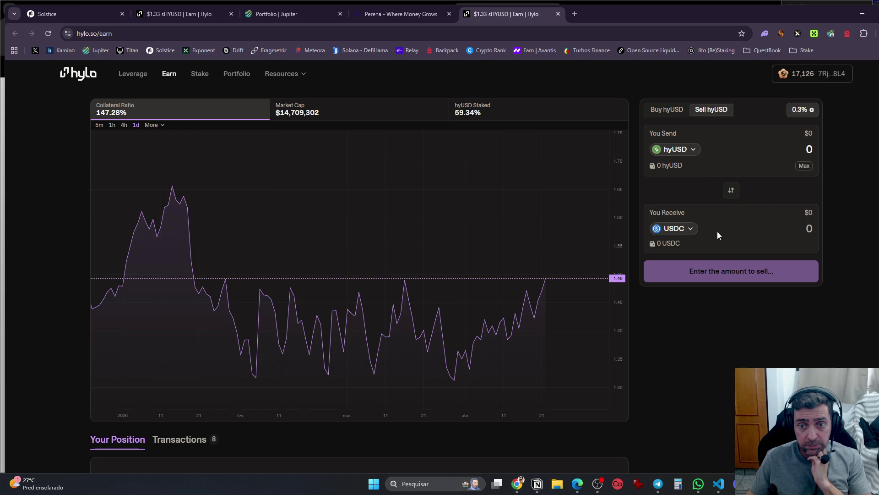
click(690, 229)
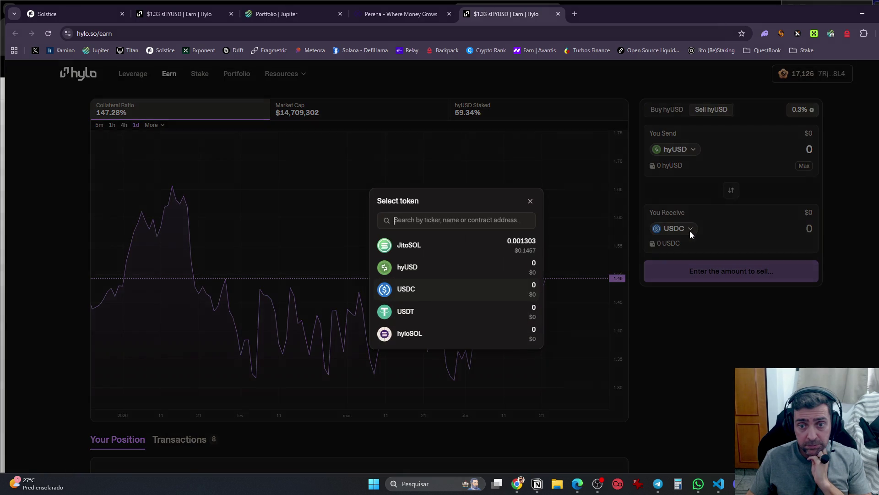
click(737, 197)
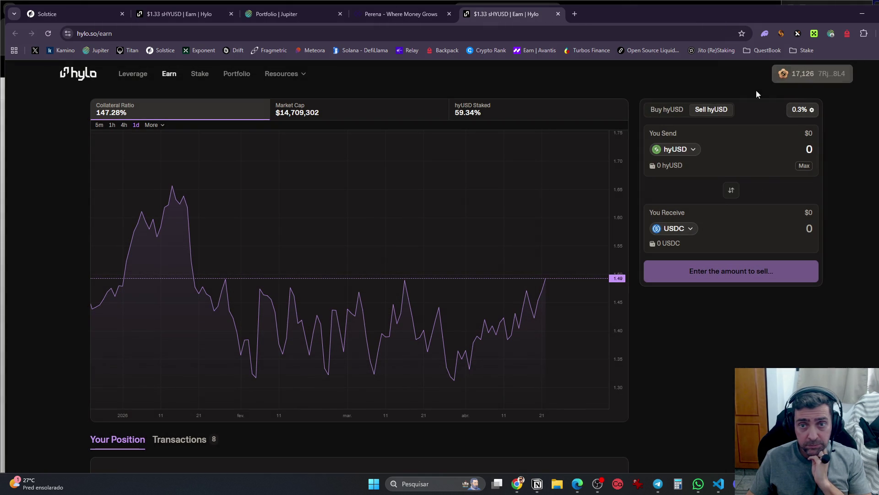
click(329, 112)
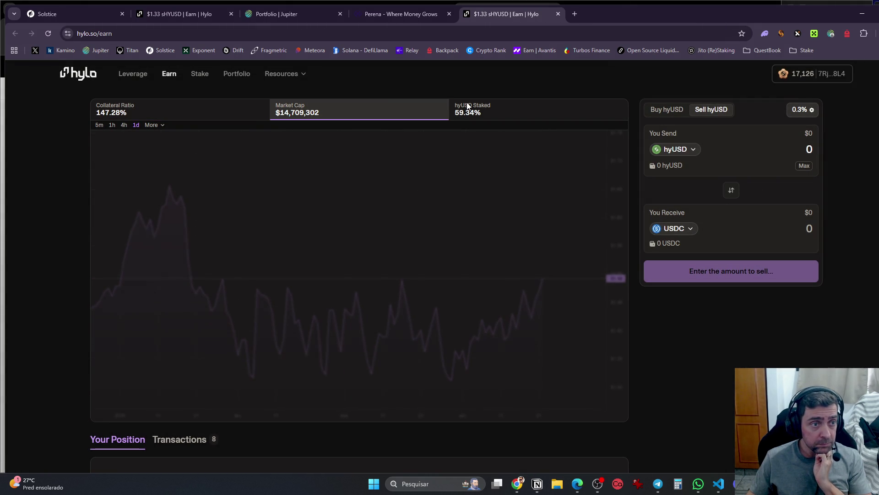
scroll(394, 311, down, 4)
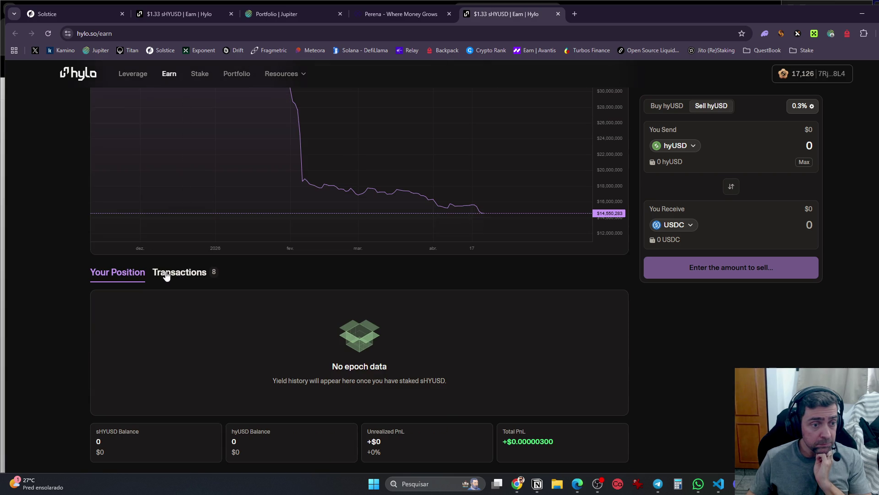
Review Hylo's transactions, including the 88.32 sHYUSD-to-102.35 USDC swap, then return to the Notion tracker
click(165, 273)
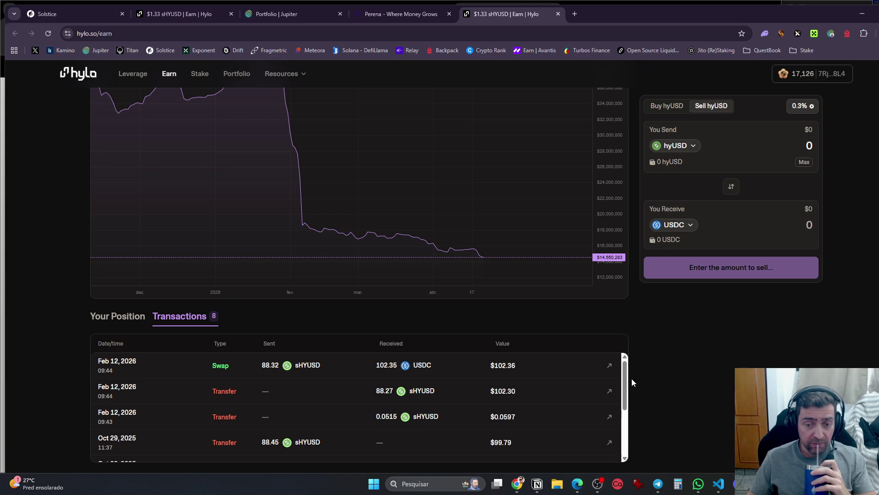
scroll(626, 382, down, 2)
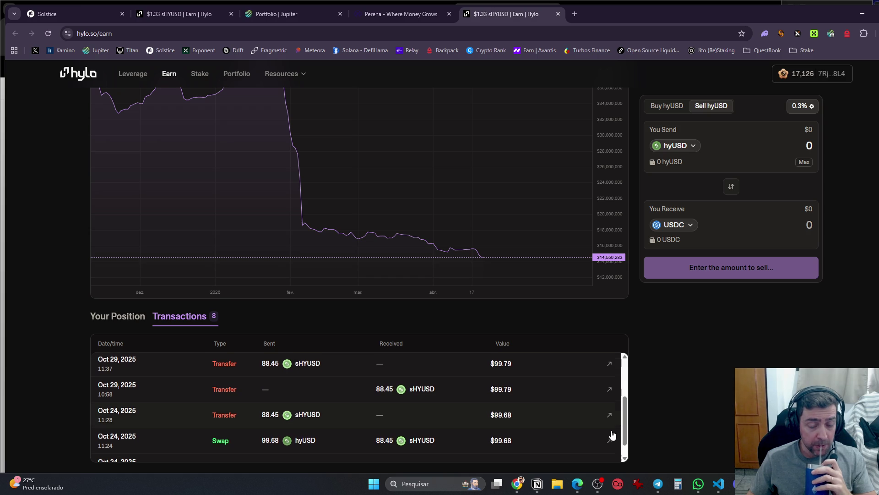
click(537, 483)
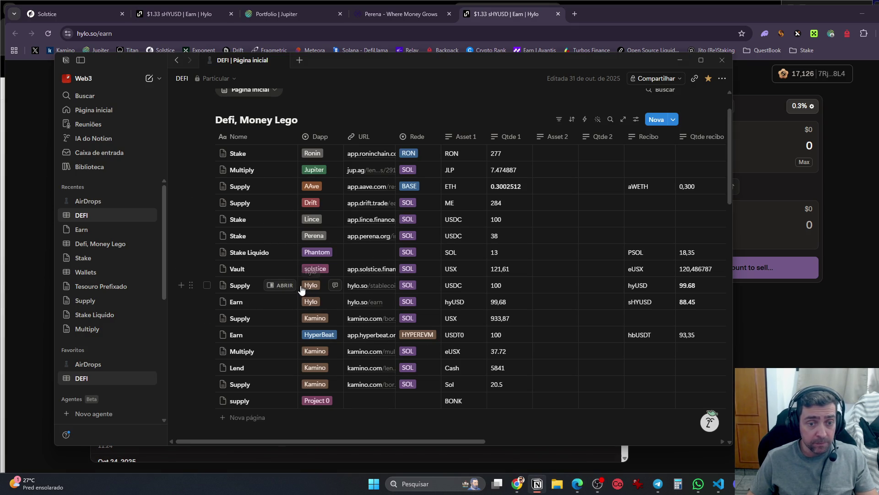
Compare the Hylo Supply entry's details against Hylo's transaction history
click(284, 287)
scroll(529, 331, down, 5)
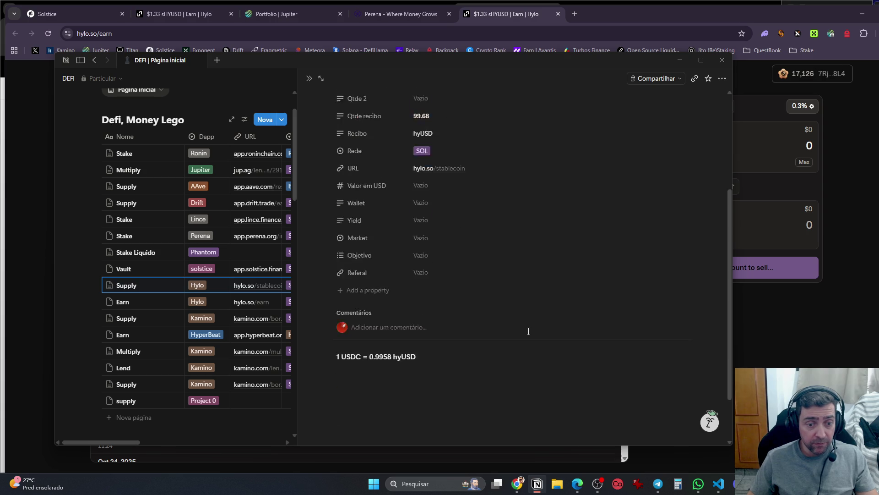
scroll(528, 331, up, 4)
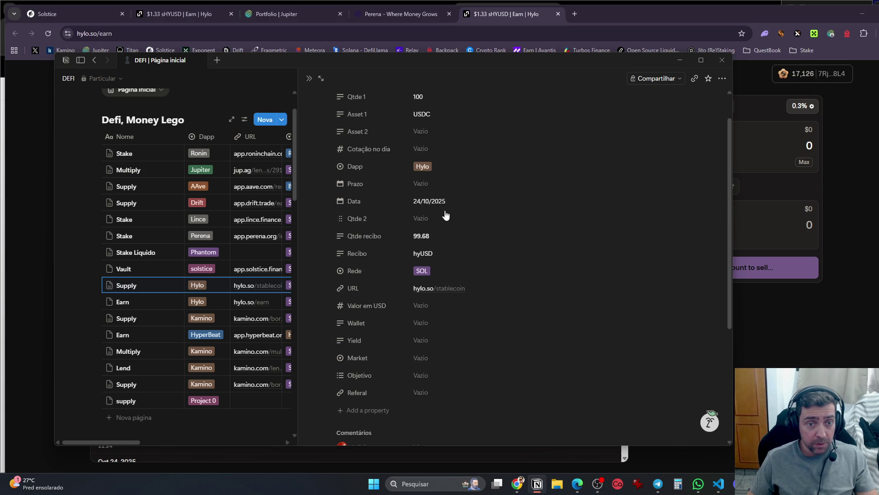
key(alt+Tab)
scroll(192, 421, down, 2)
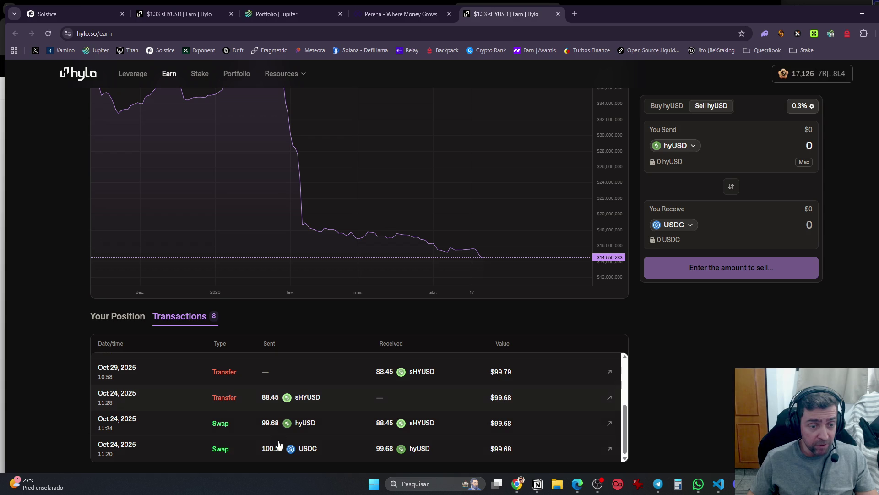
scroll(315, 399, up, 2)
scroll(302, 427, down, 1)
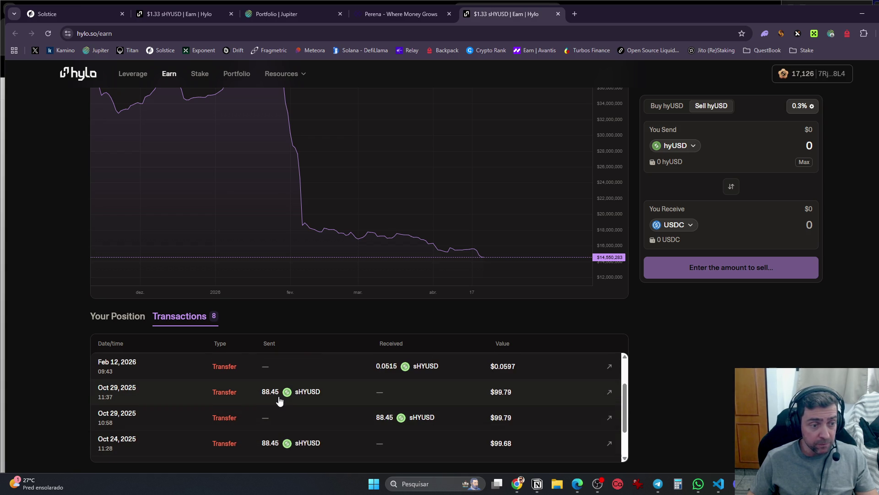
scroll(278, 401, up, 2)
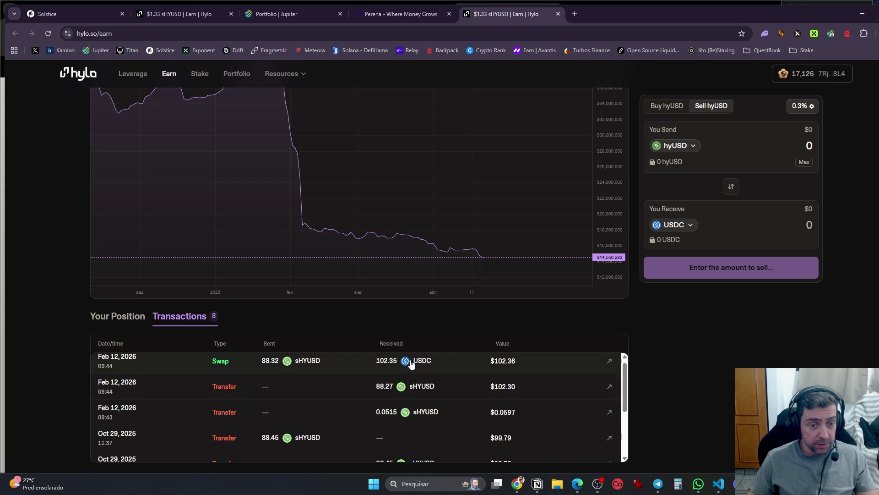
scroll(390, 404, up, 1)
key(alt+Tab)
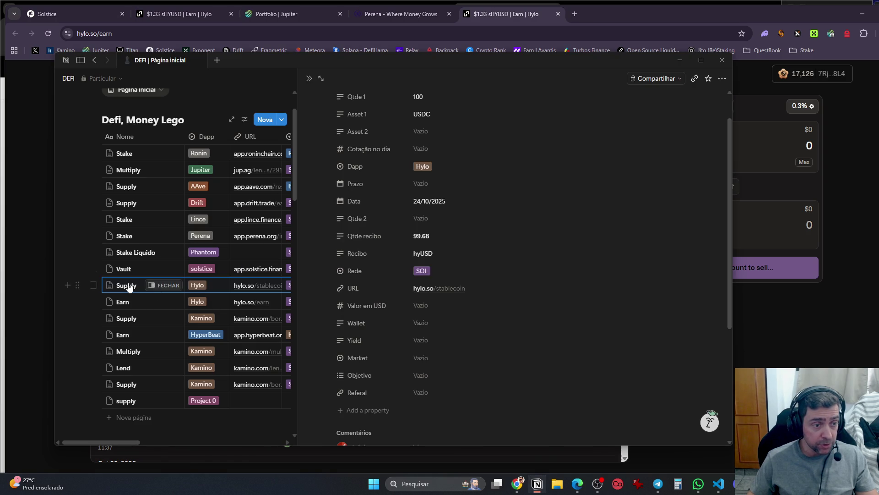
Close the Supply entry and select both Hylo rows, Earn and Supply, in the DEFI table
click(78, 269)
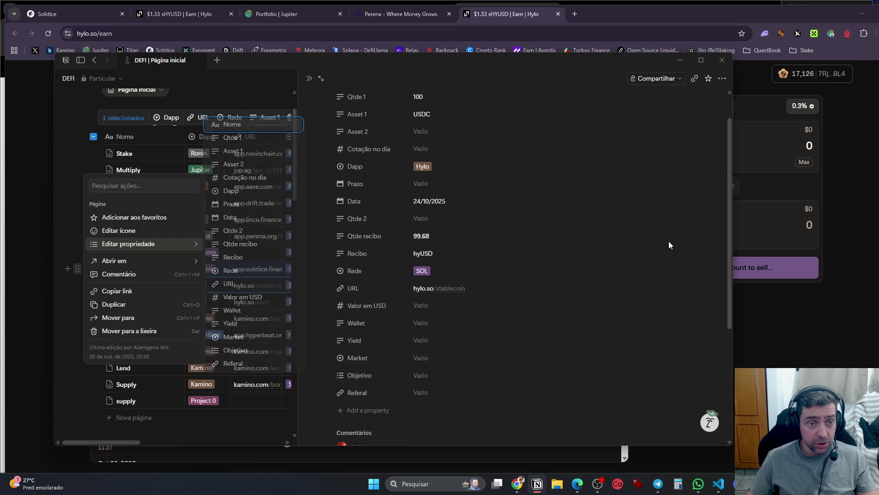
click(660, 247)
key(Escape)
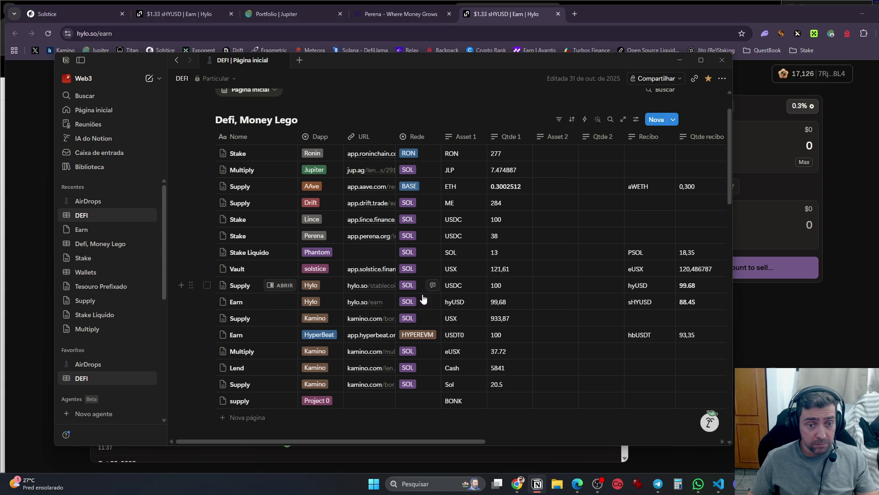
click(207, 300)
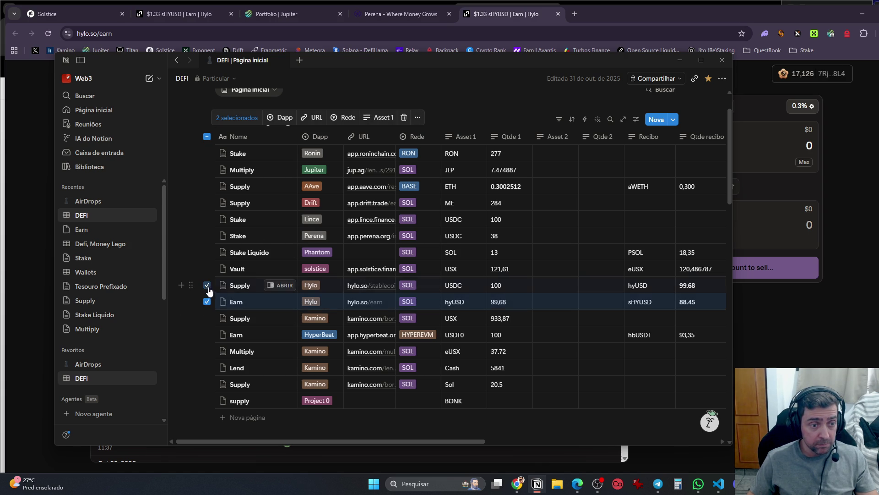
click(208, 285)
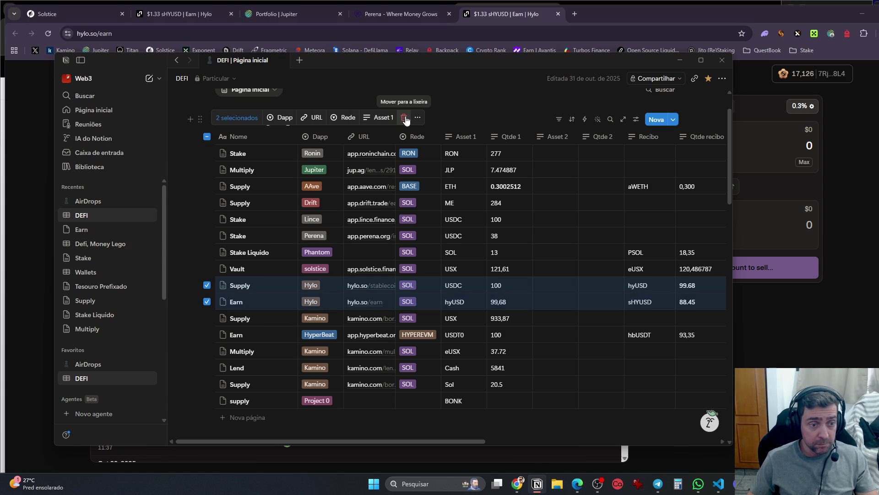
key(alt+Tab)
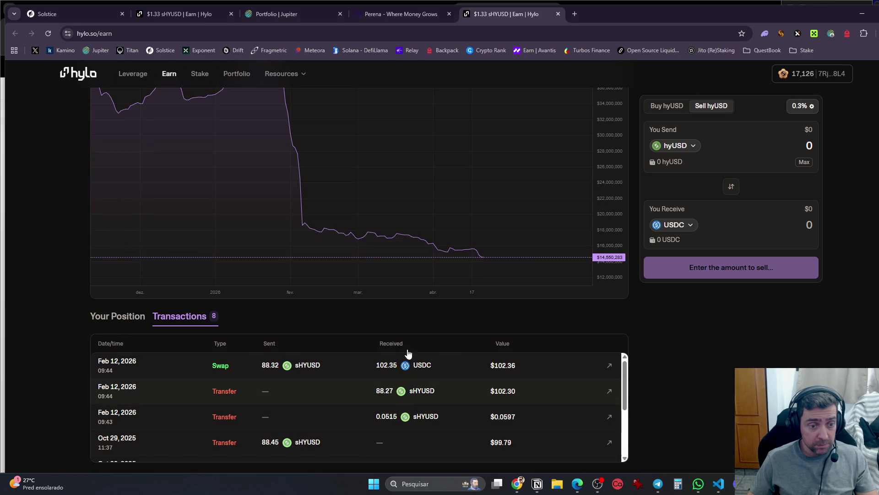
Delete the two selected Hylo rows and close the Hylo tab after checking its position
key(alt+Tab)
click(399, 118)
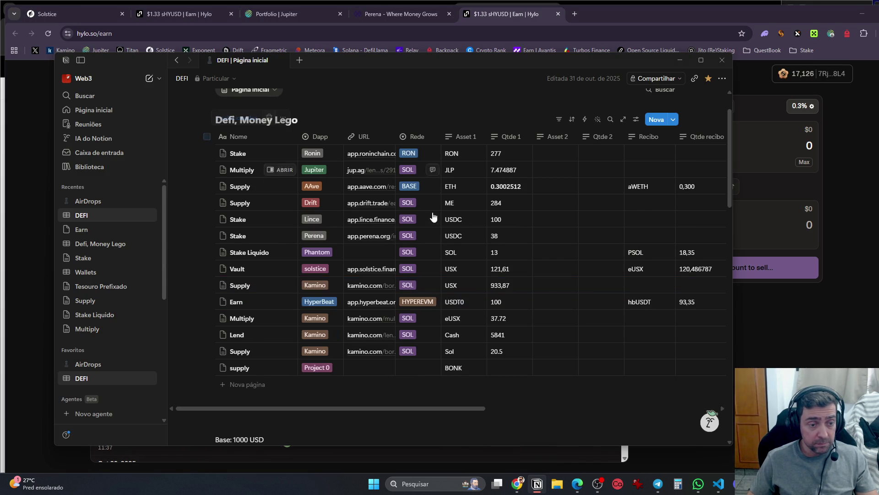
key(alt+Tab)
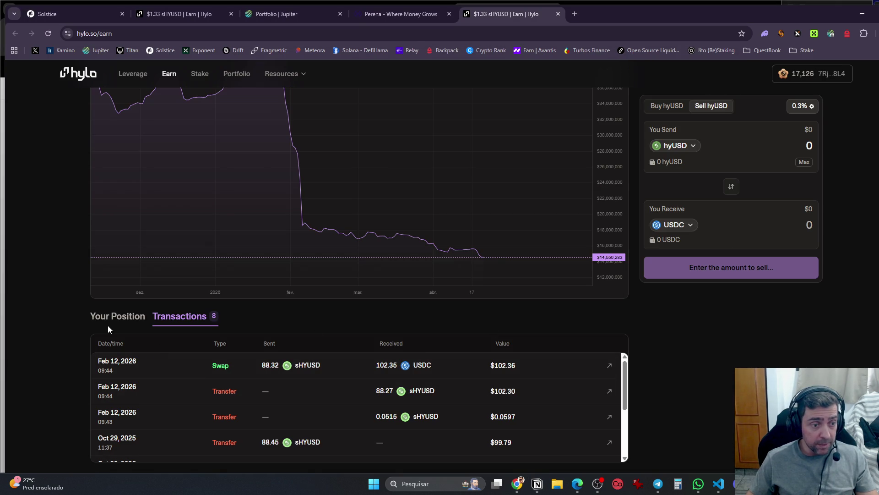
click(117, 320)
scroll(48, 328, down, 1)
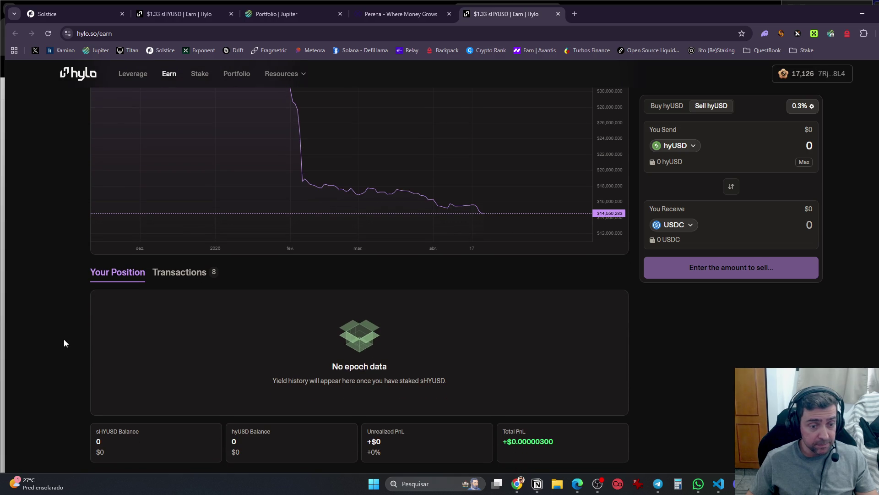
key(ctrl+w)
Open the Lince Stake row's URL in a new browser tab
key(alt+Tab)
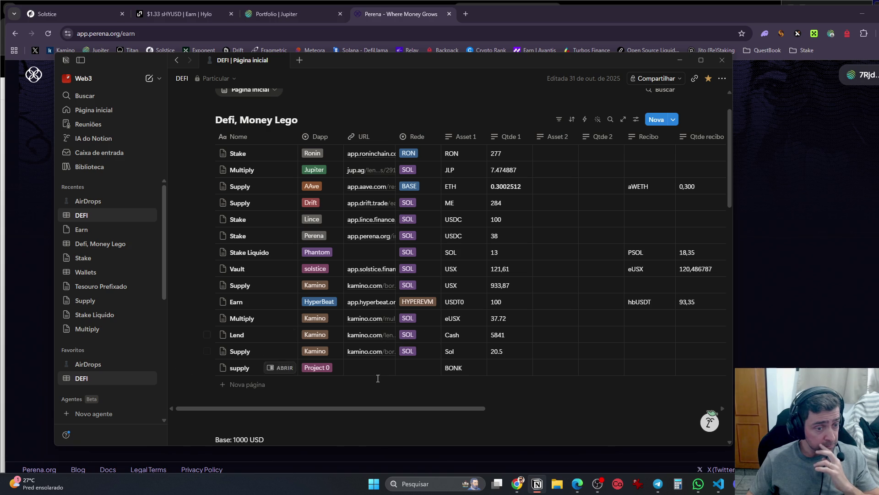
scroll(384, 374, down, 2)
scroll(387, 375, up, 3)
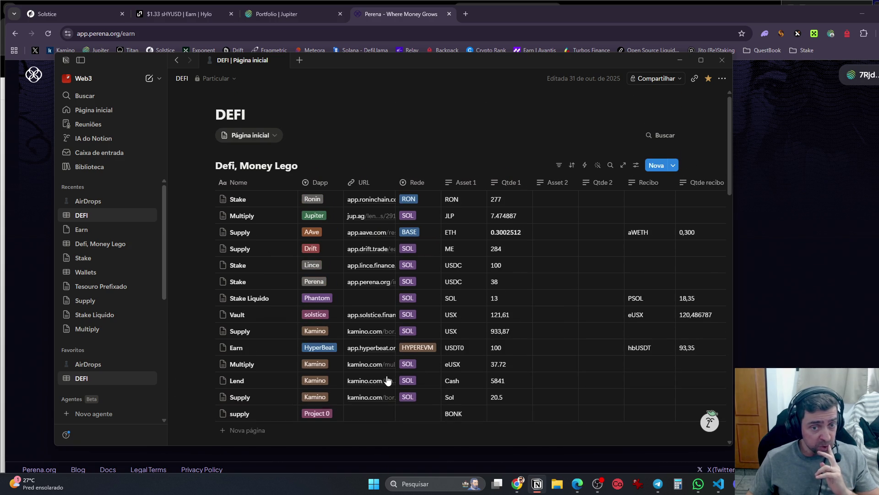
mouse_move(377, 98)
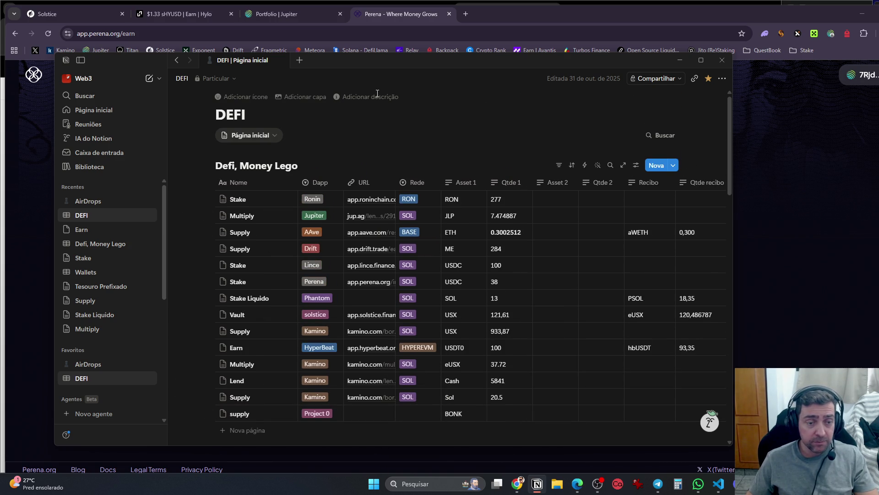
mouse_move(371, 197)
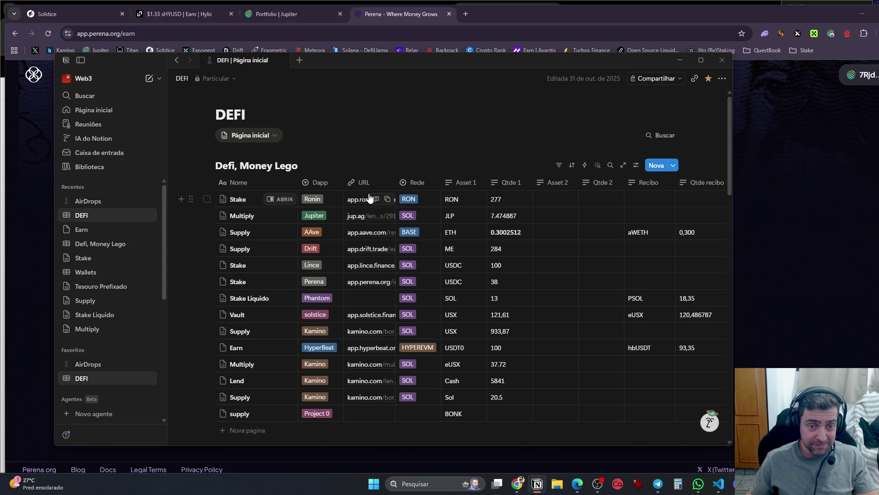
click(365, 267)
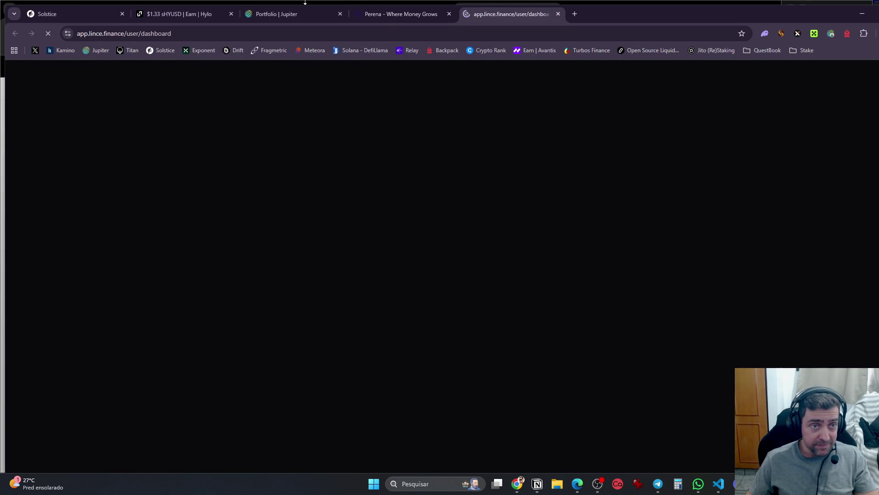
Open the Perena stake link from Notion while the Lince page loads
click(402, 13)
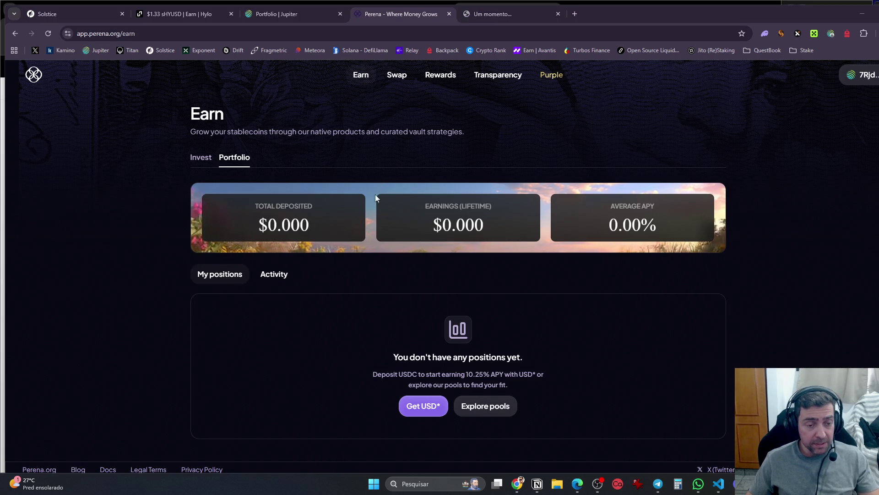
key(alt+Tab)
click(355, 284)
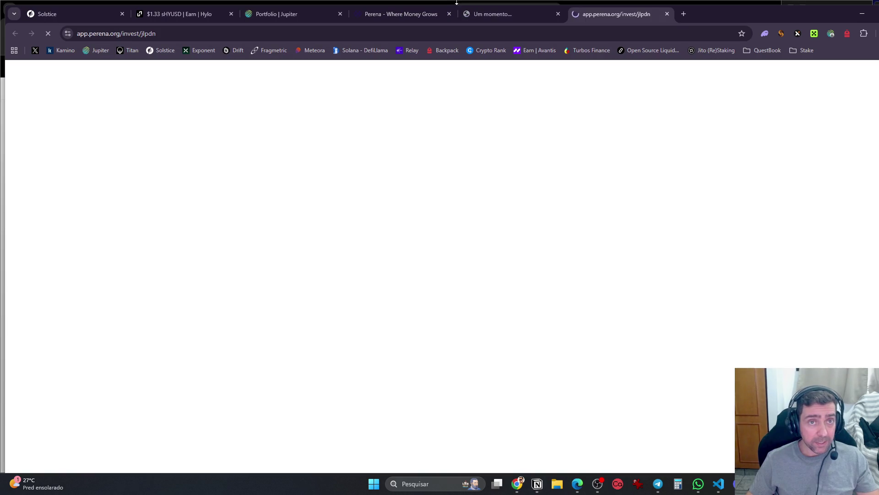
click(490, 13)
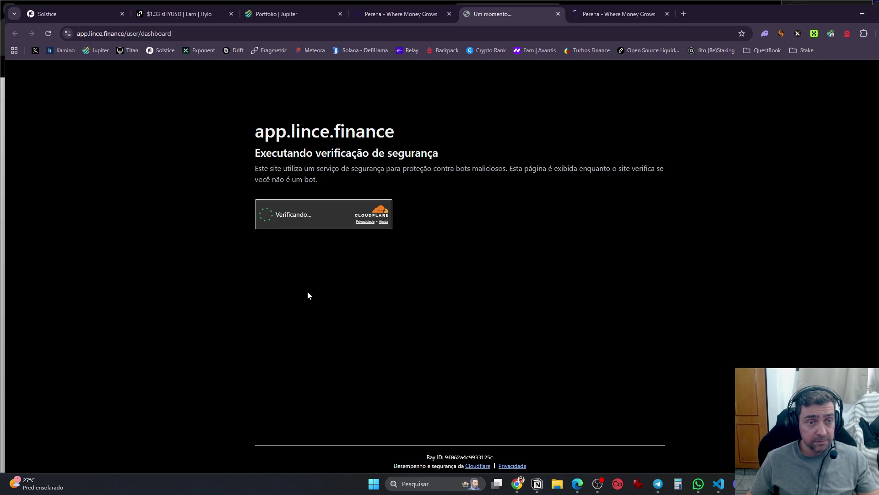
click(600, 13)
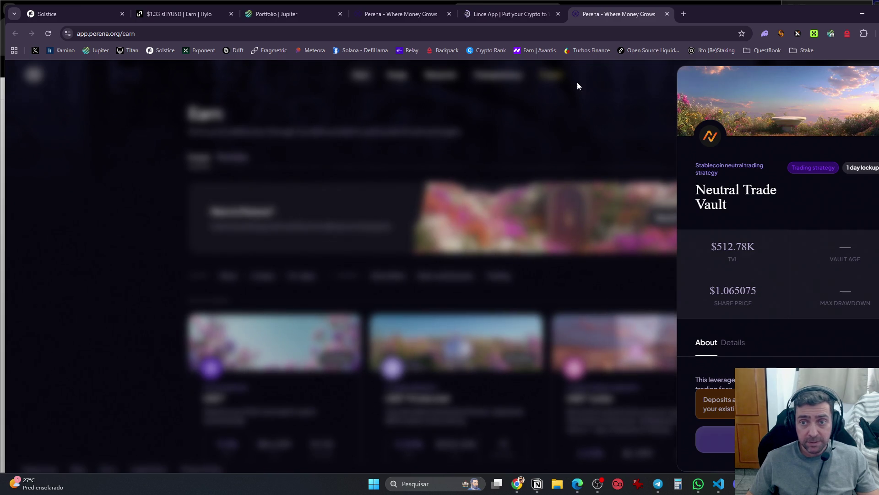
click(548, 91)
click(504, 14)
click(587, 13)
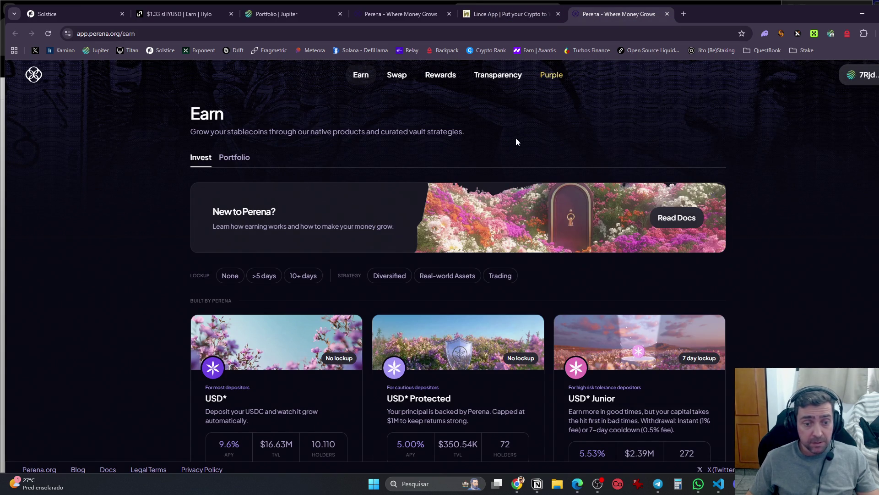
Confirm Perena's portfolio shows $0.000 and no activity, copy its address, and open the 2026 Defi Solana profile
click(235, 158)
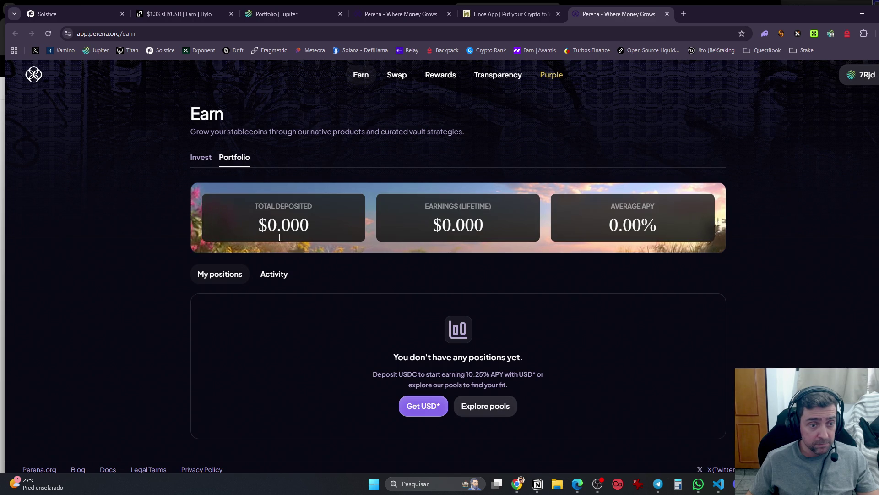
click(270, 276)
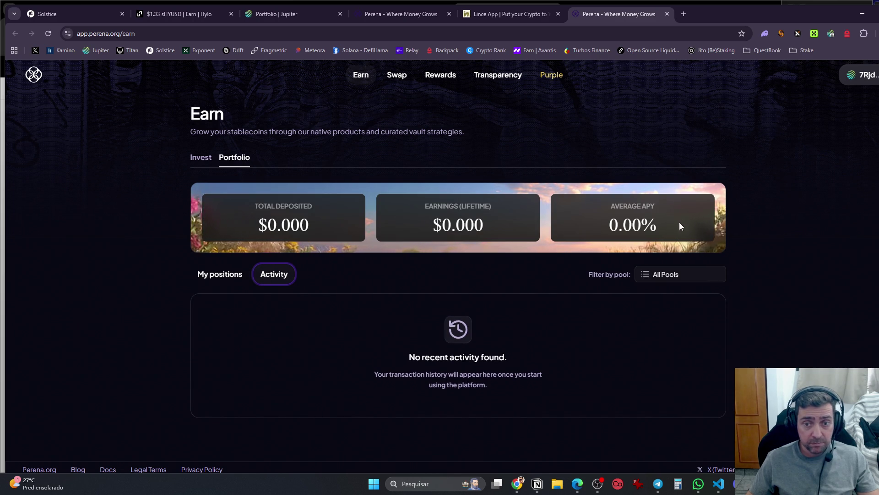
click(523, 48)
click(20, 35)
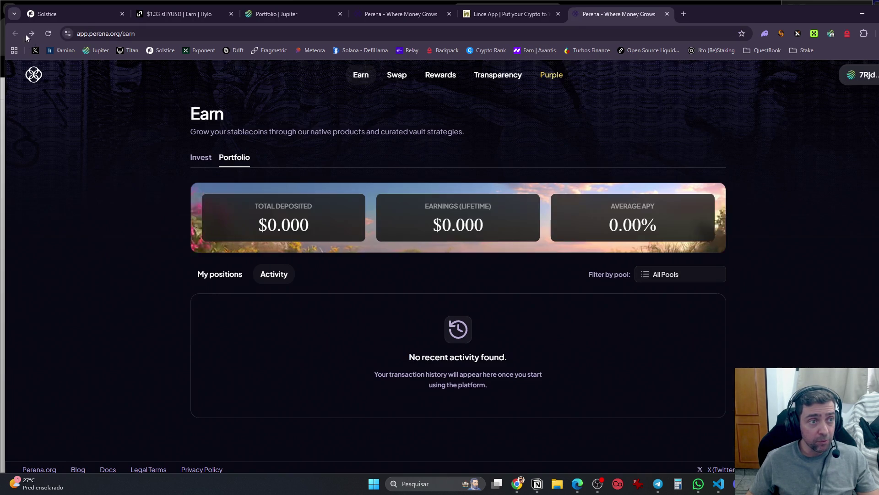
click(110, 34)
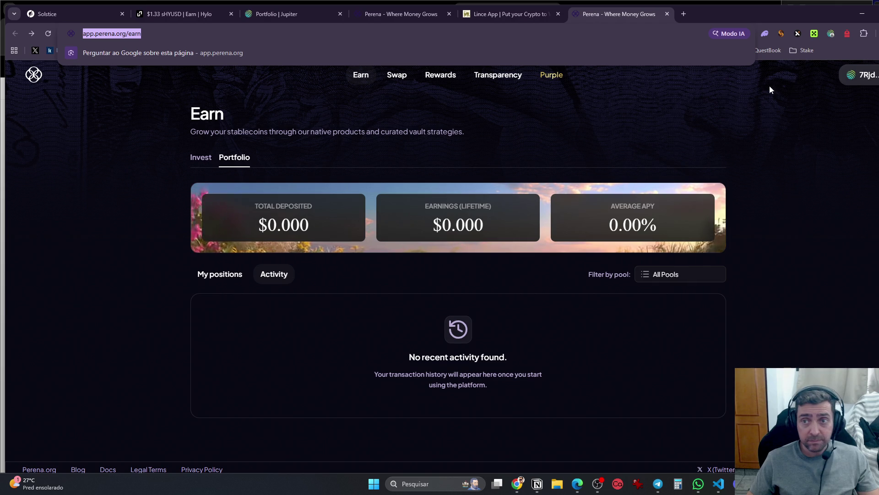
click(875, 34)
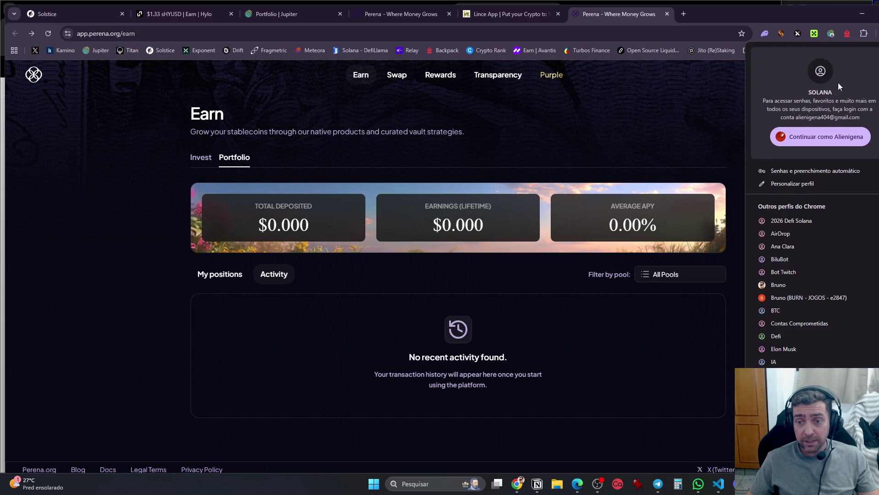
click(814, 222)
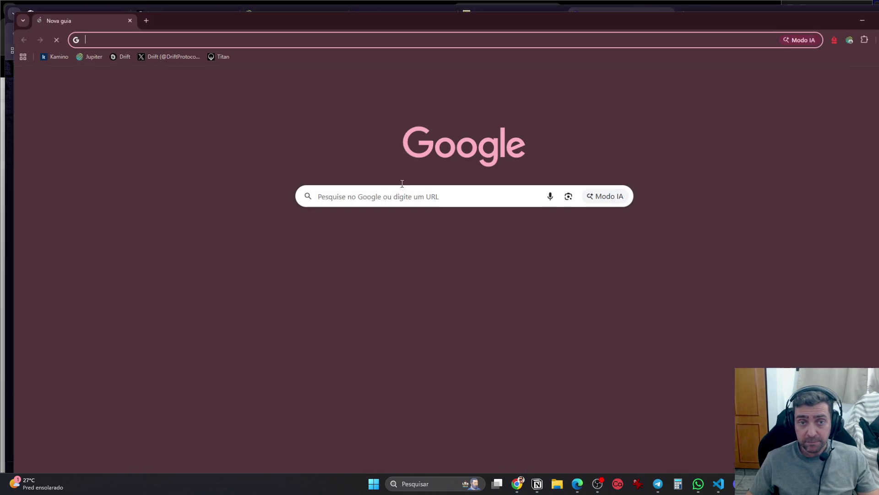
Load the copied Perena Earn address and unlock the Solana wallet with its password
text(https://app.perena.org/earn)
key(Return)
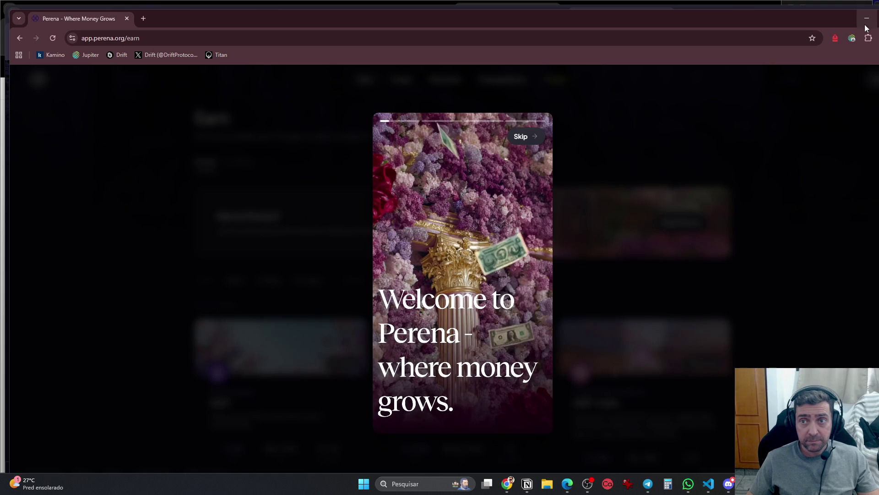
click(852, 38)
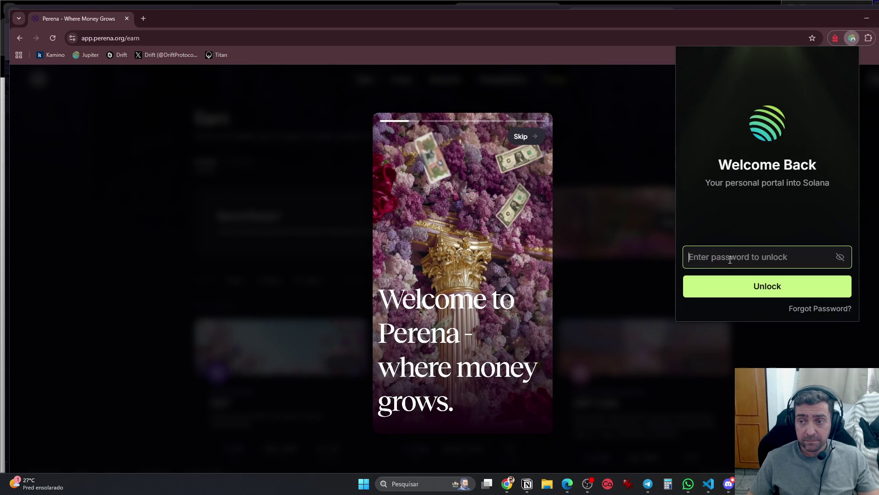
text(••••••)
key(ctrl+a)
text(••••••••)
key(Return)
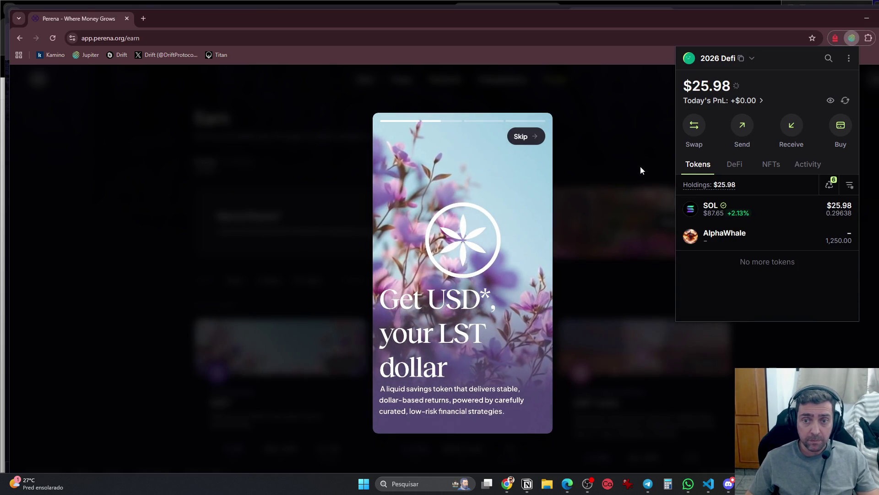
Accept Perena's terms, connect the Jupiter wallet, and confirm the portfolio has no activity
click(548, 150)
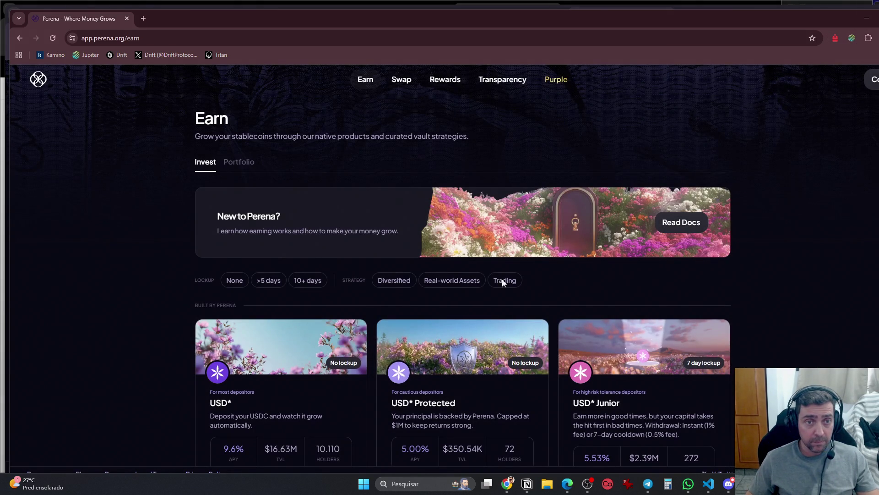
scroll(502, 249, down, 10)
scroll(523, 97, up, 10)
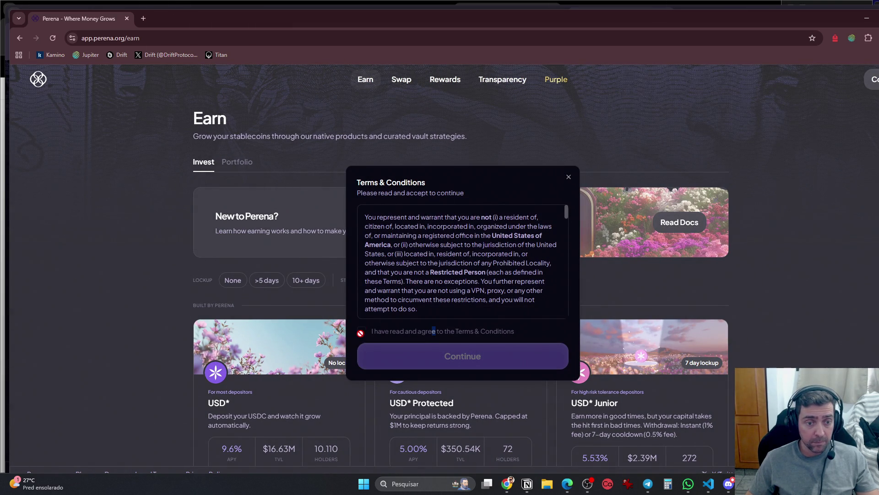
scroll(360, 333, down, 10)
click(361, 331)
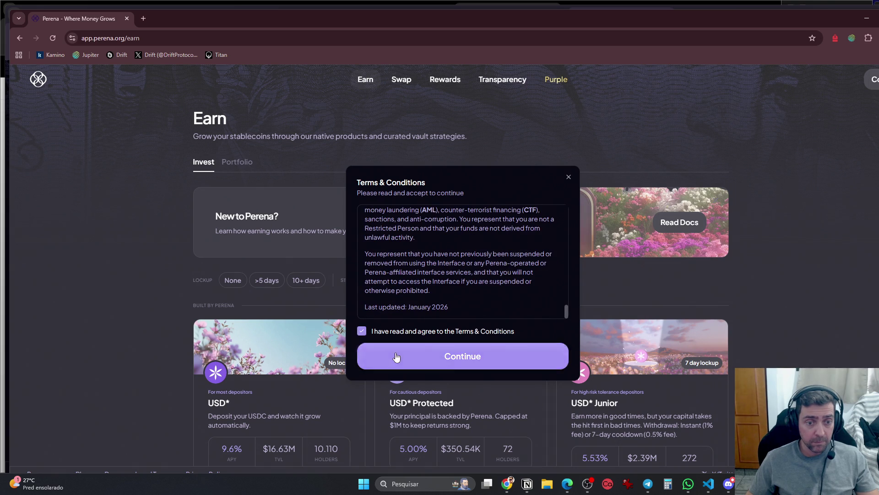
click(396, 357)
click(394, 304)
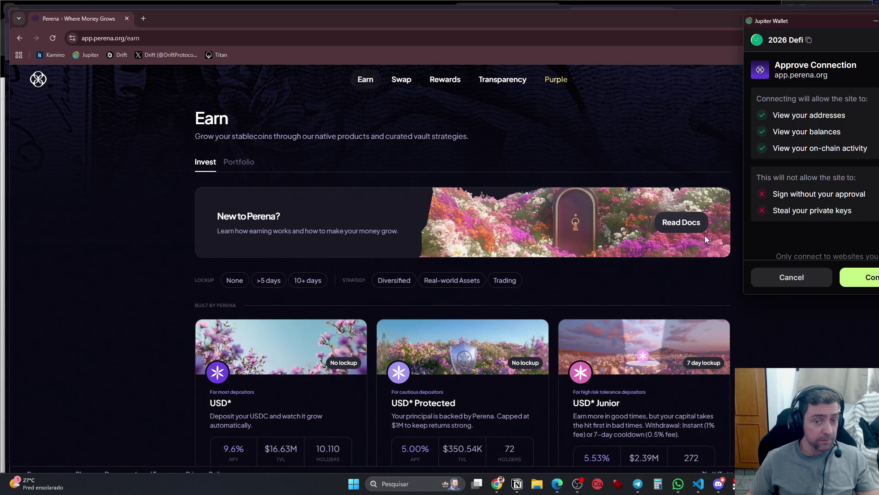
click(861, 277)
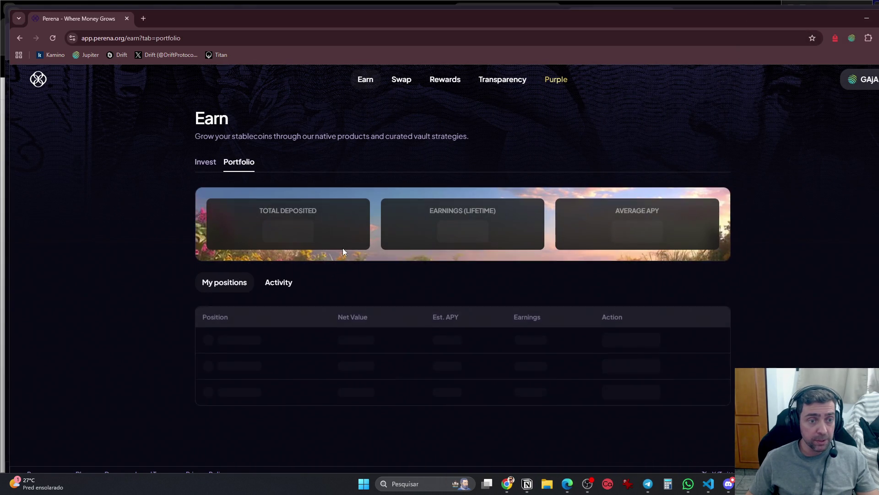
click(288, 287)
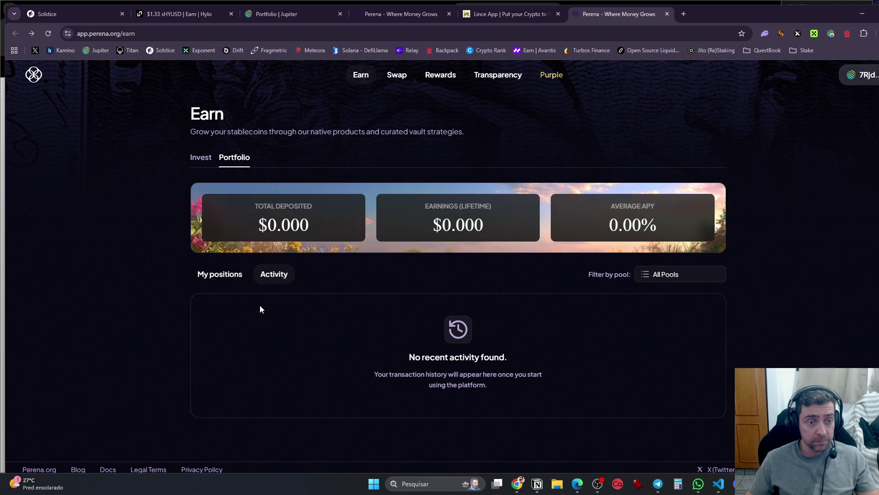
key(alt+Tab)
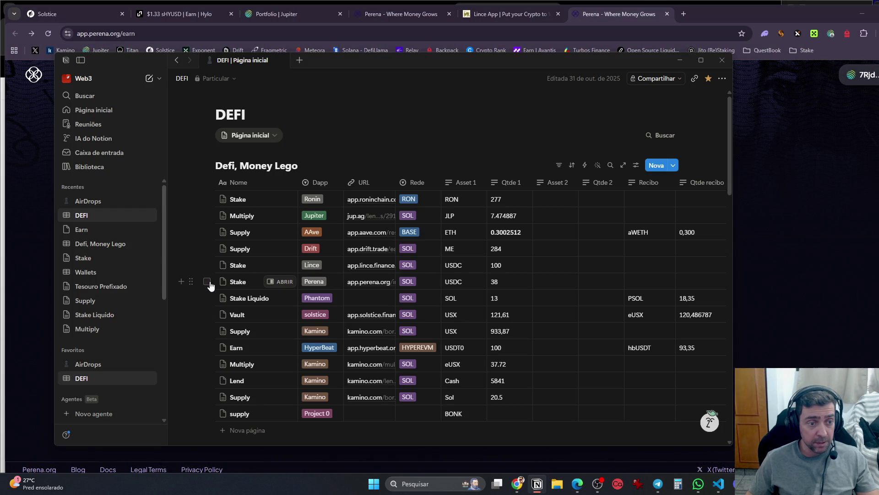
Delete the Perena Stake row, then review the HyperBeat Earn entry and open its USDT vault link
click(207, 281)
click(404, 165)
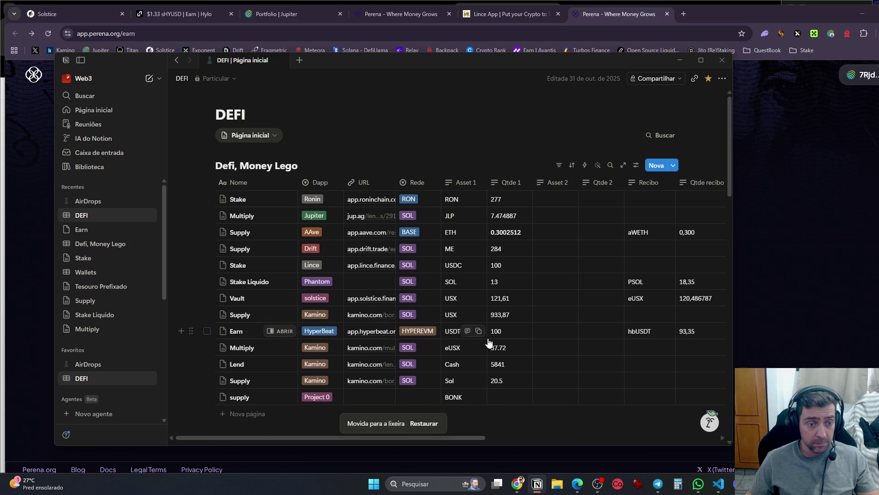
click(292, 331)
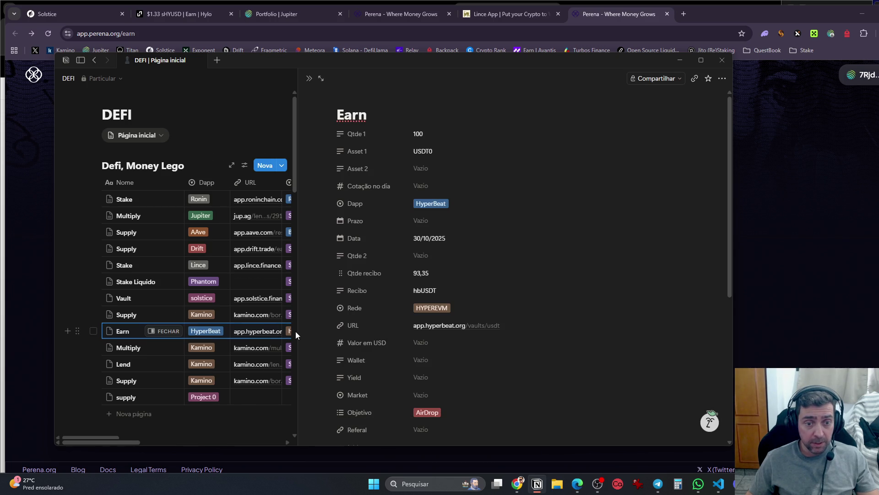
scroll(530, 337, down, 2)
scroll(518, 342, up, 3)
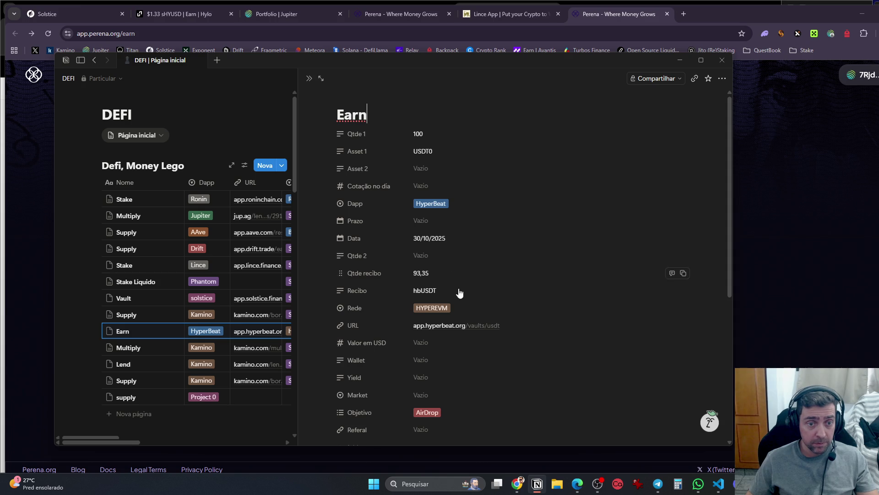
click(250, 354)
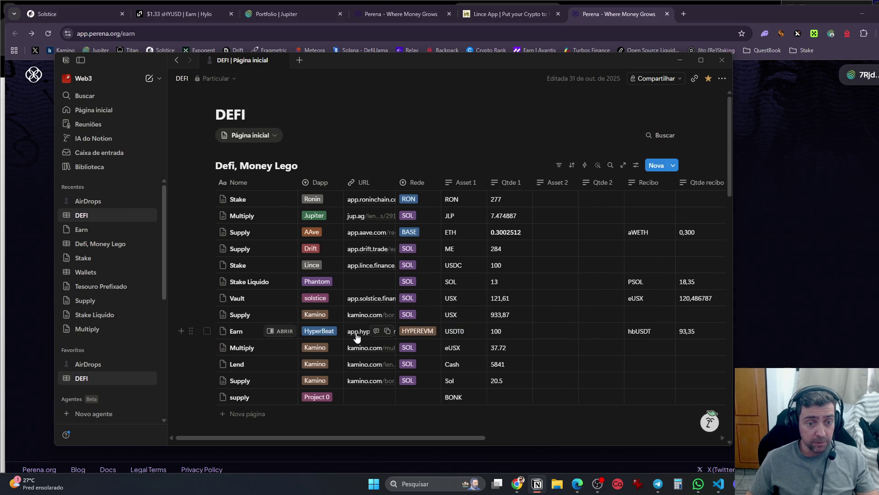
click(357, 336)
Copy the Hyperbeat vault address and load it in a window under another browser profile
click(286, 40)
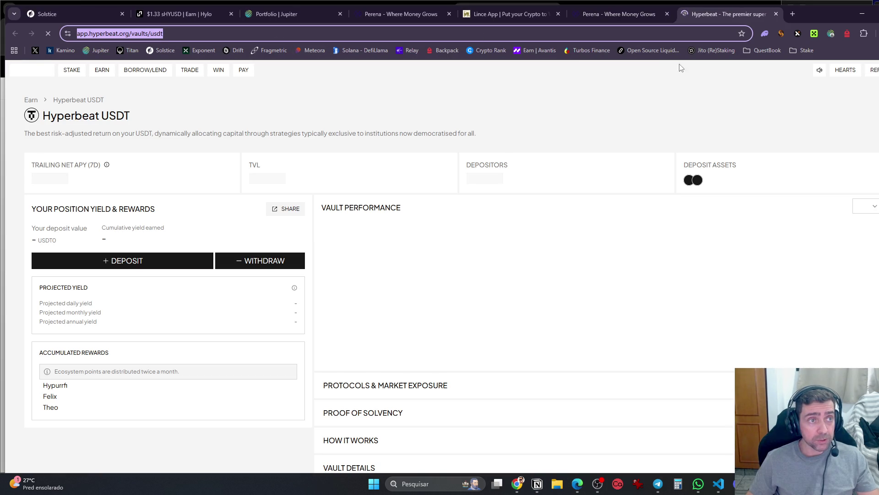
click(876, 33)
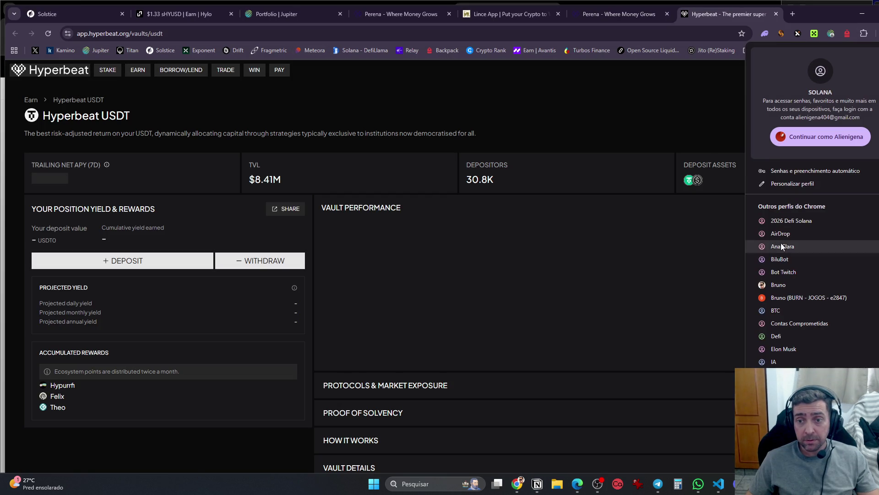
click(777, 341)
text(https://app.hyperbeat.org/vaults/usdt)
key(Return)
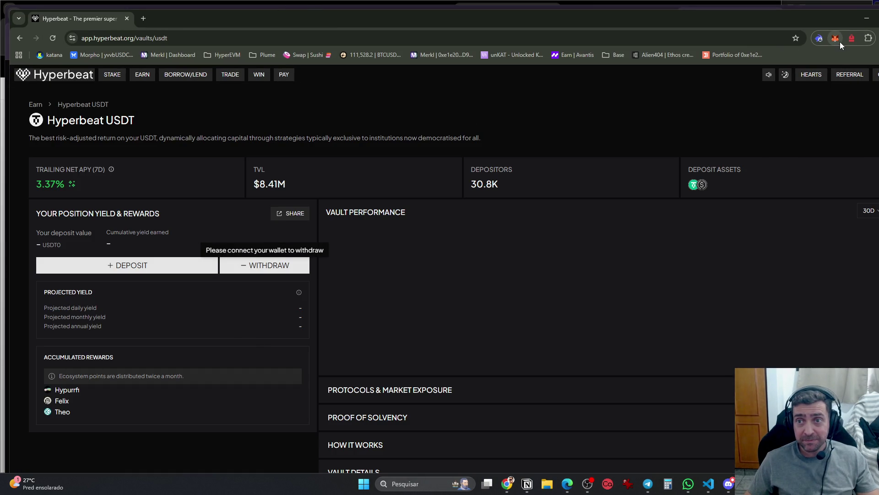
Connect MetaMask to Hyperbeat, approve adding the HyperEVM network, then return to Notion
click(836, 39)
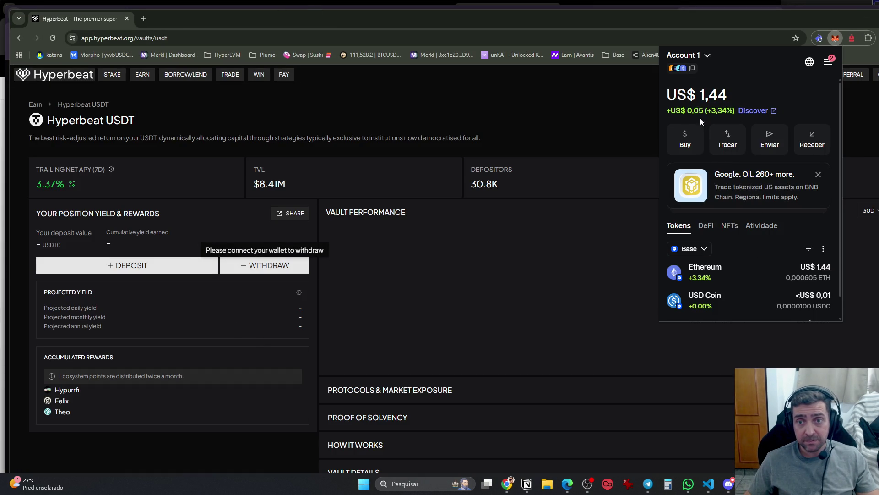
click(378, 264)
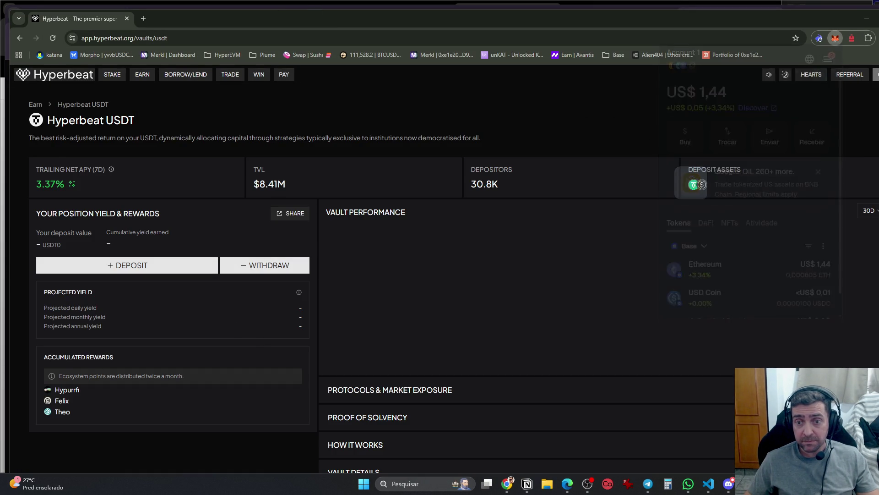
click(457, 254)
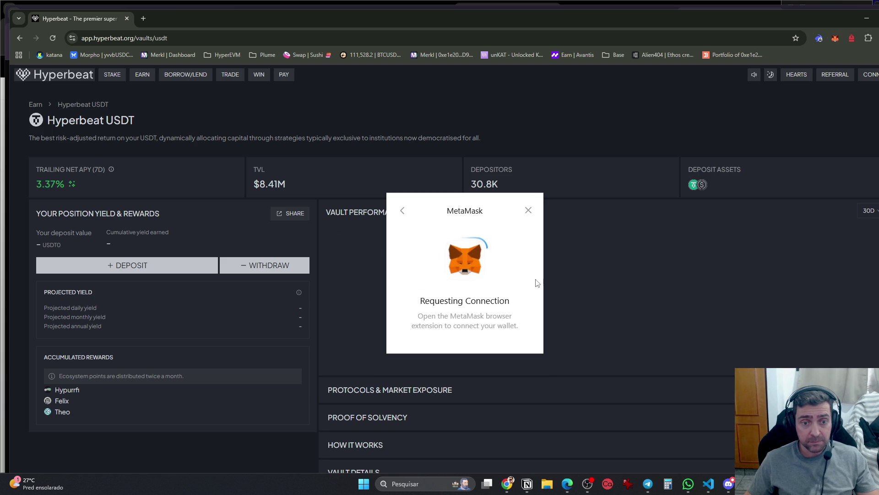
click(856, 271)
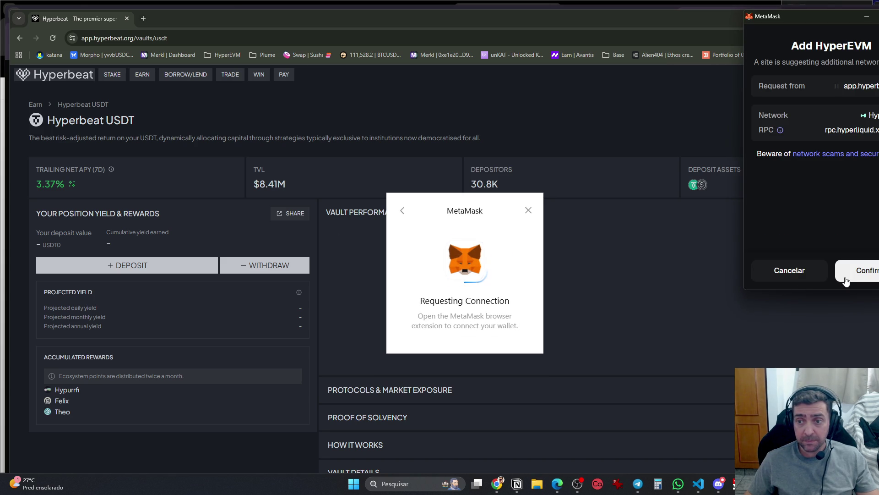
click(869, 273)
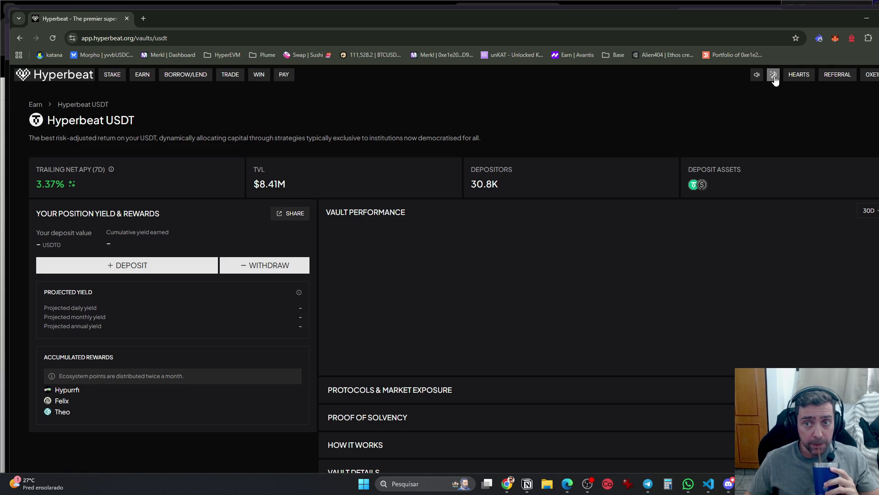
click(876, 75)
click(552, 129)
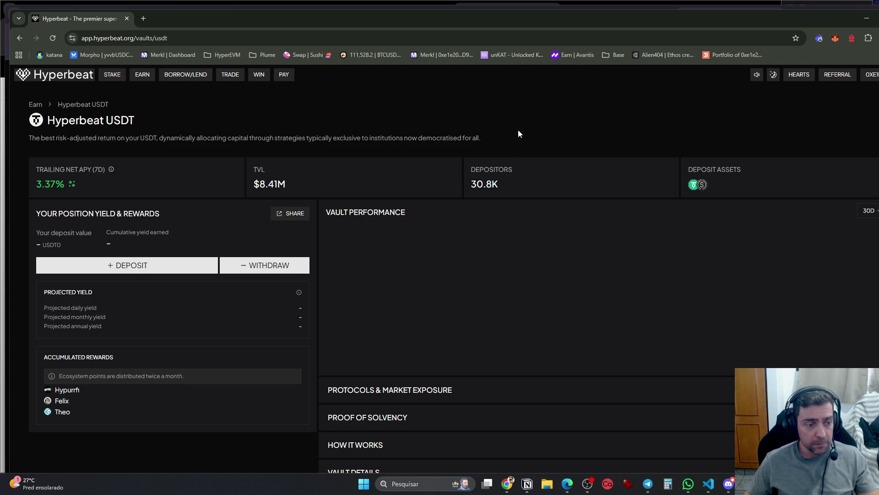
key(alt+Tab)
key(alt+Tab)
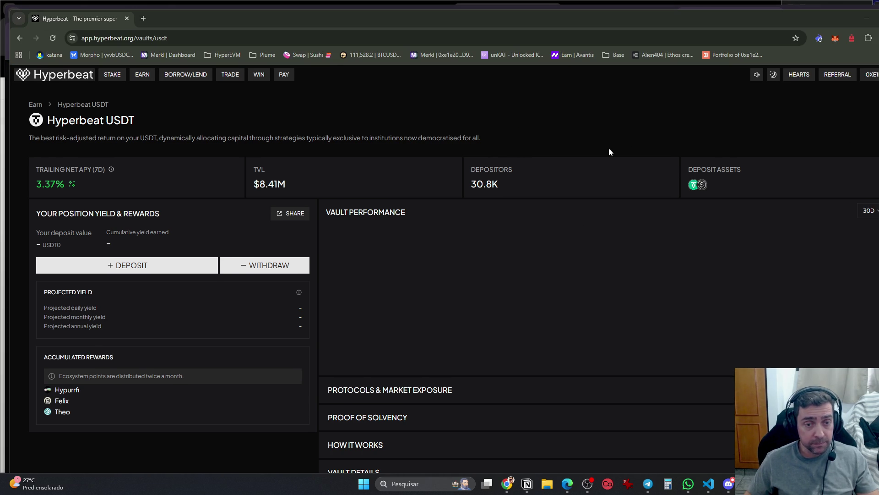
key(alt+Tab)
key(alt+Tab)
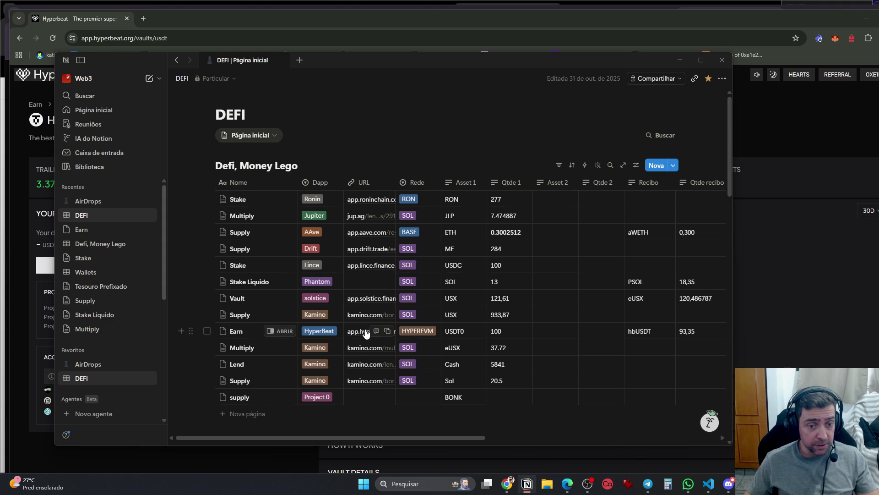
Open the Hyperbeat USDT vault from Notion and check its Withdraw and Classic Redeem forms (0.0000 hbUSDT)
click(366, 332)
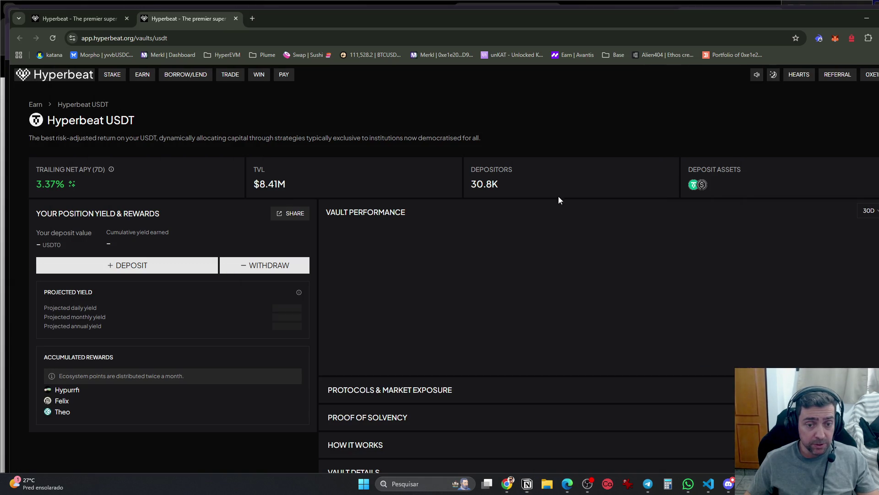
scroll(453, 325, down, 7)
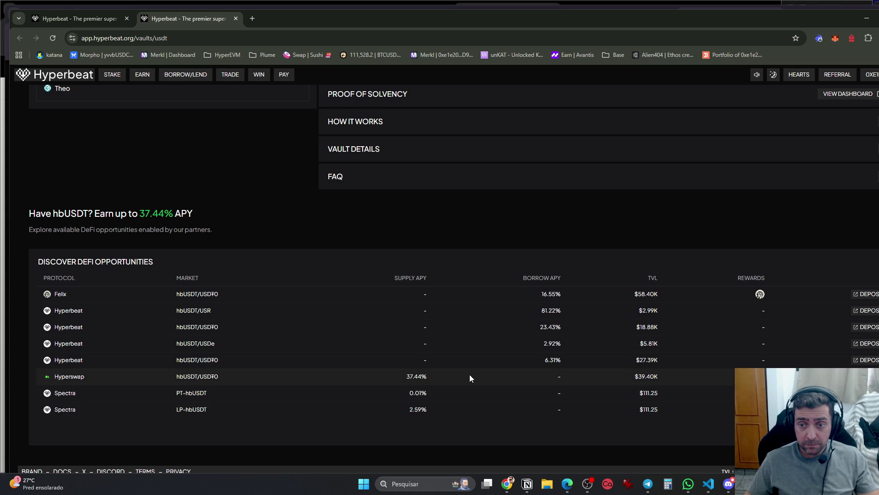
scroll(470, 376, up, 4)
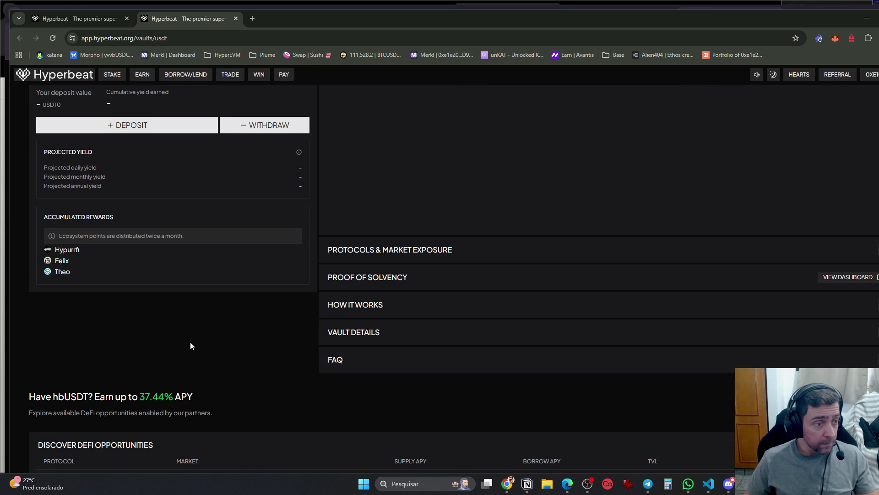
scroll(187, 358, up, 2)
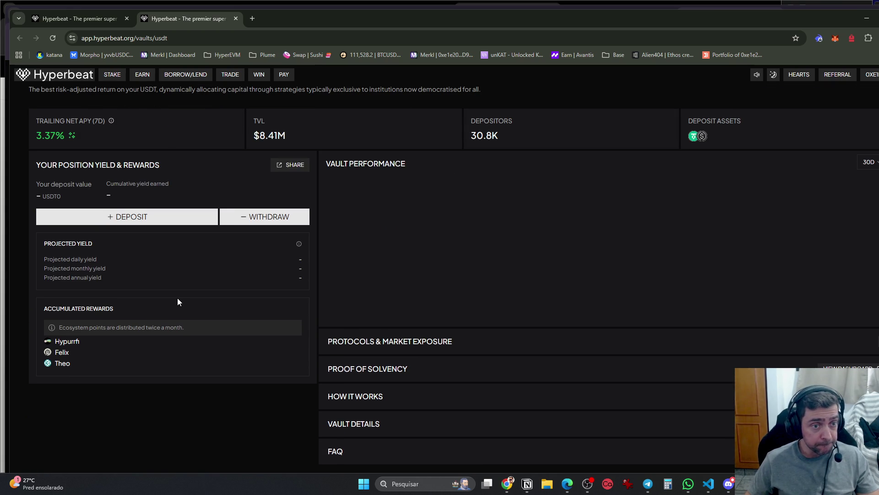
click(250, 215)
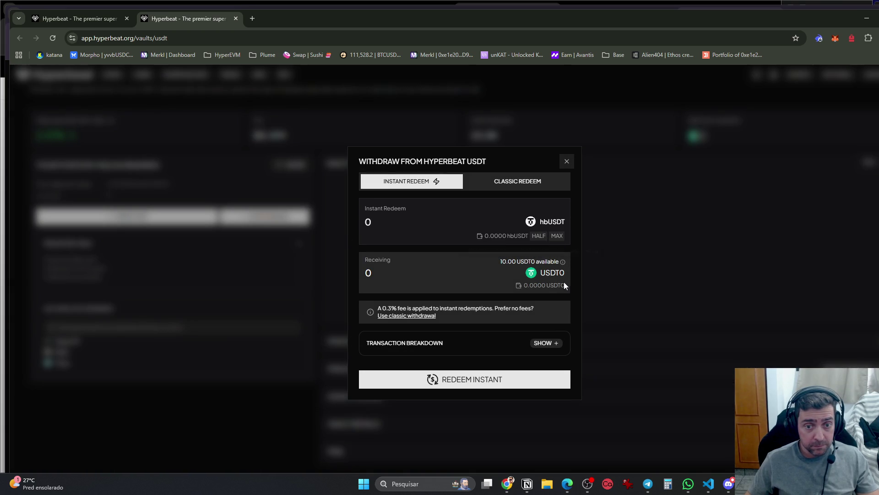
click(549, 190)
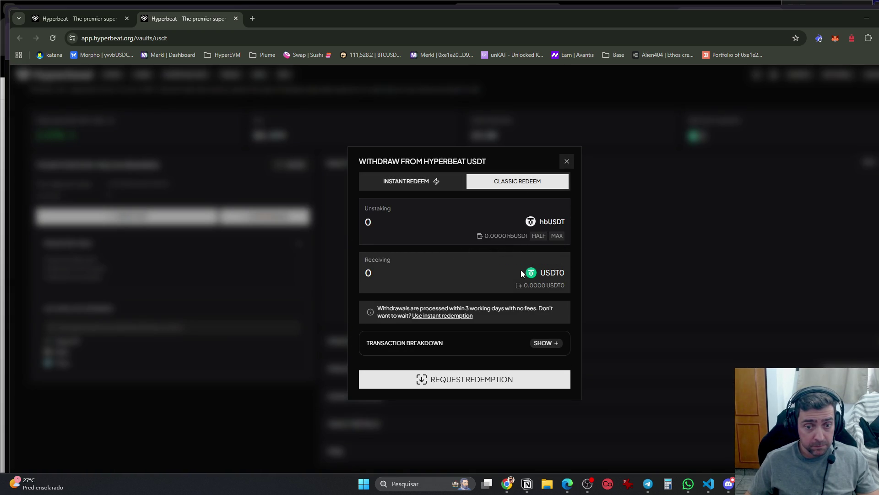
key(Escape)
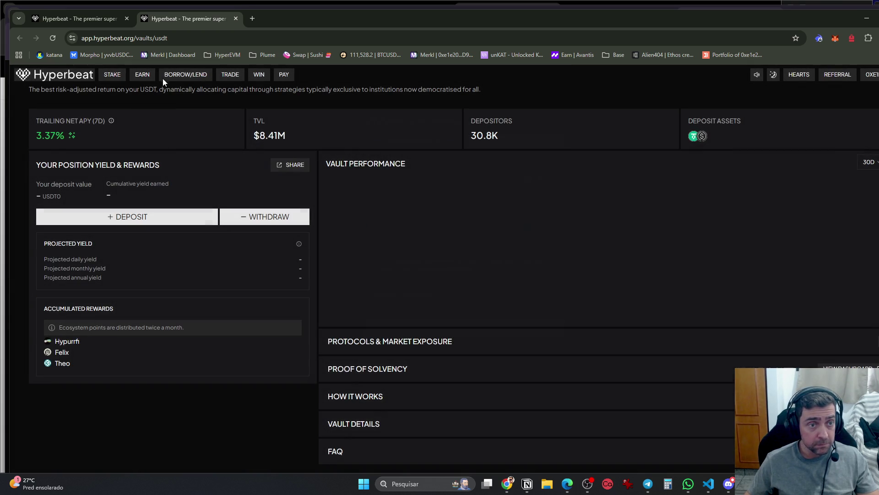
Browse the beHYPE Stake, Unstake and Instant Redeem forms
click(110, 79)
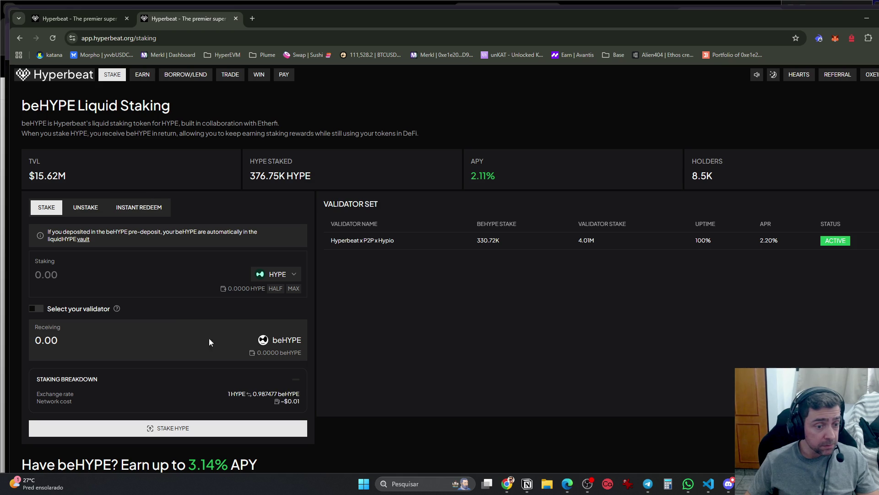
click(85, 204)
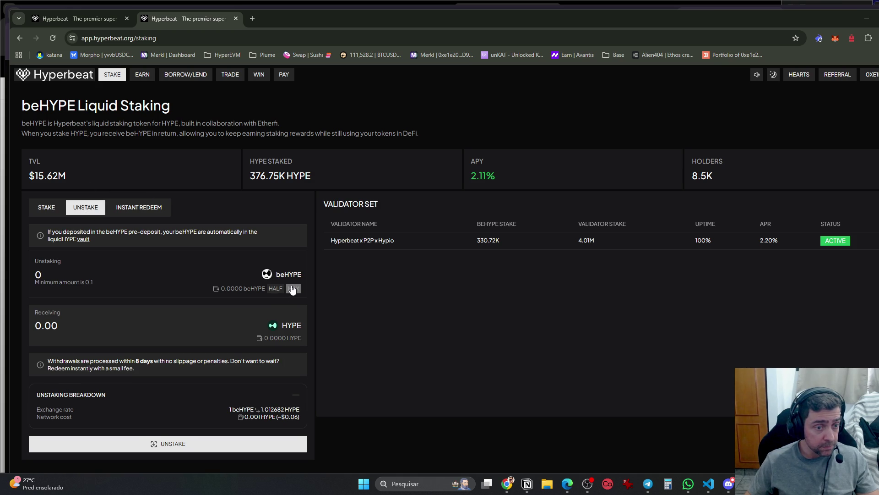
click(135, 210)
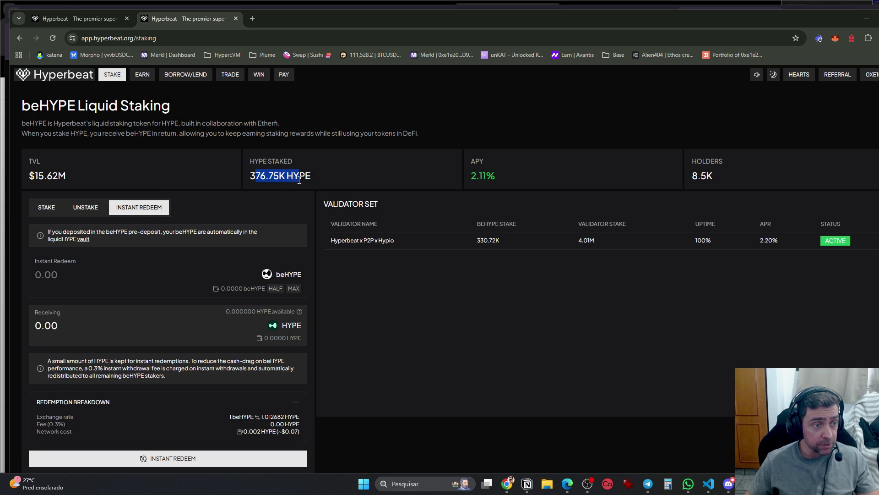
Browse the Earn vaults by Stablecoin, HYPE, HIP-3 and HL funding yield filters, and external vaults
click(142, 76)
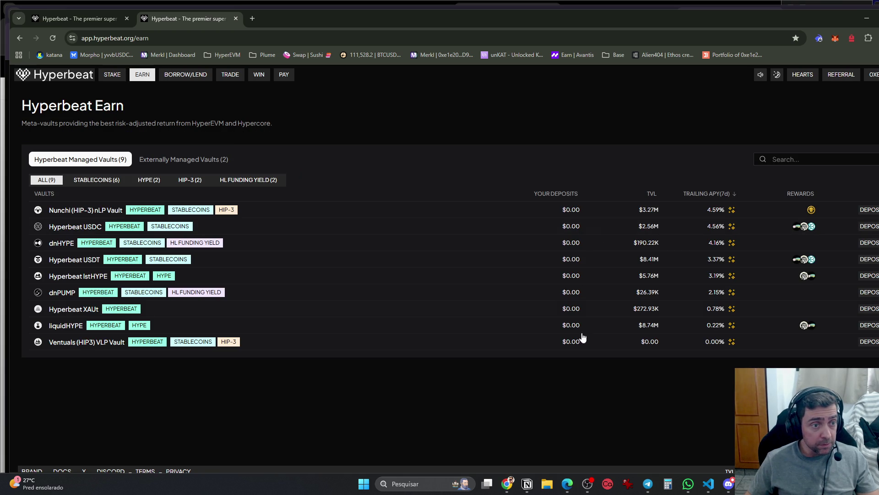
click(103, 184)
click(146, 185)
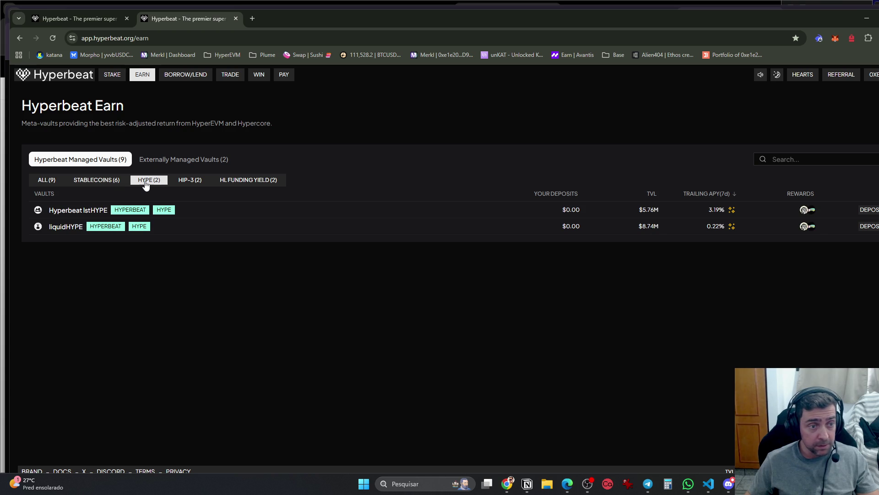
click(187, 181)
click(241, 180)
click(200, 160)
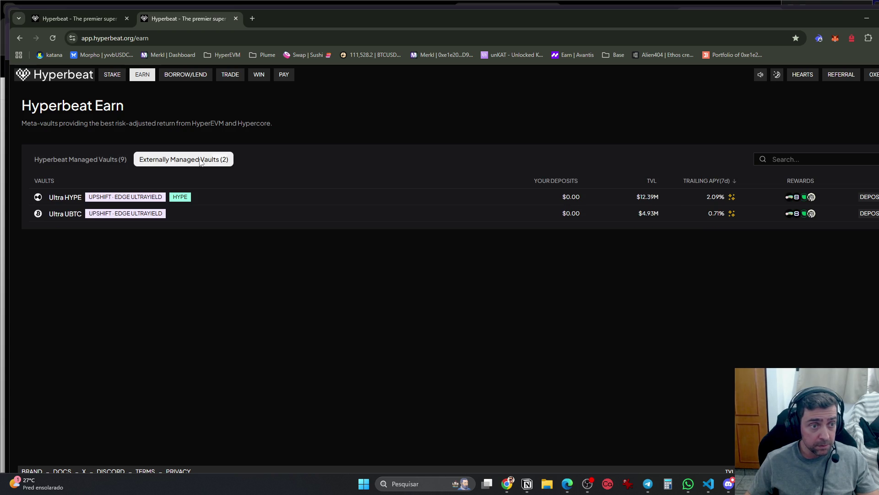
click(53, 161)
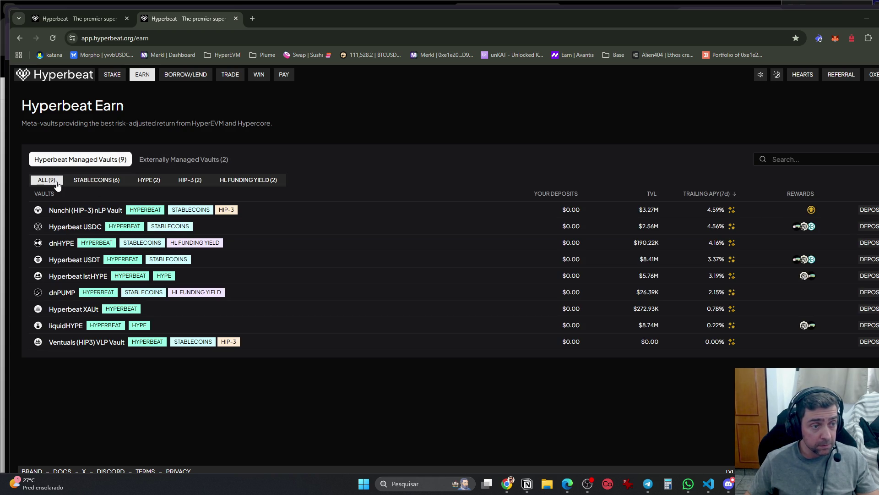
Review the lending markets list showing $0.00 deposited, then bring up the Chrome profiles list
click(185, 75)
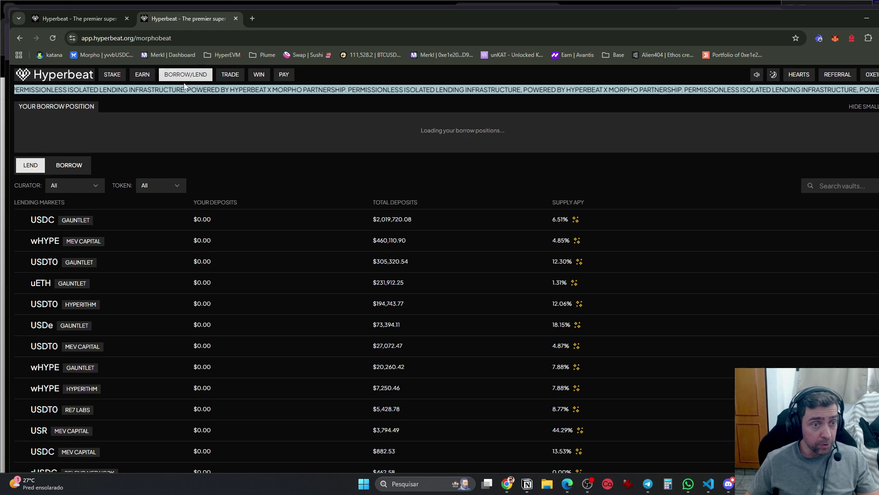
scroll(206, 255, down, 2)
scroll(206, 264, up, 2)
scroll(209, 269, down, 2)
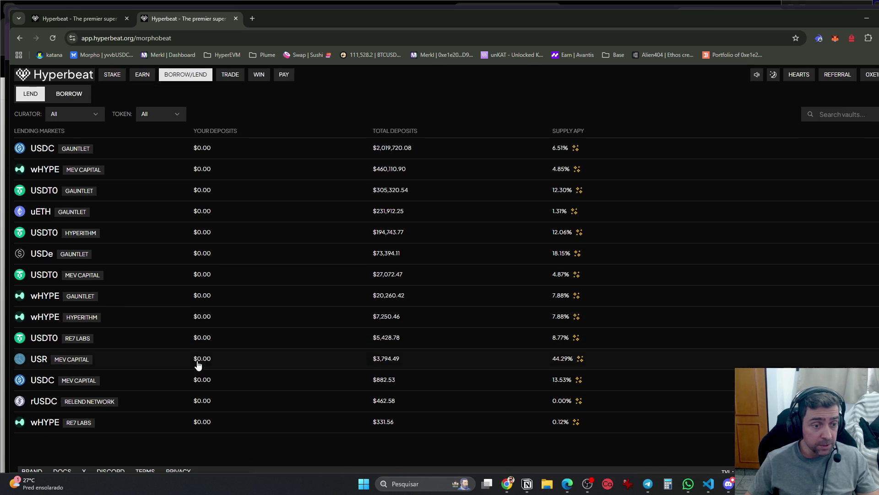
scroll(198, 363, up, 2)
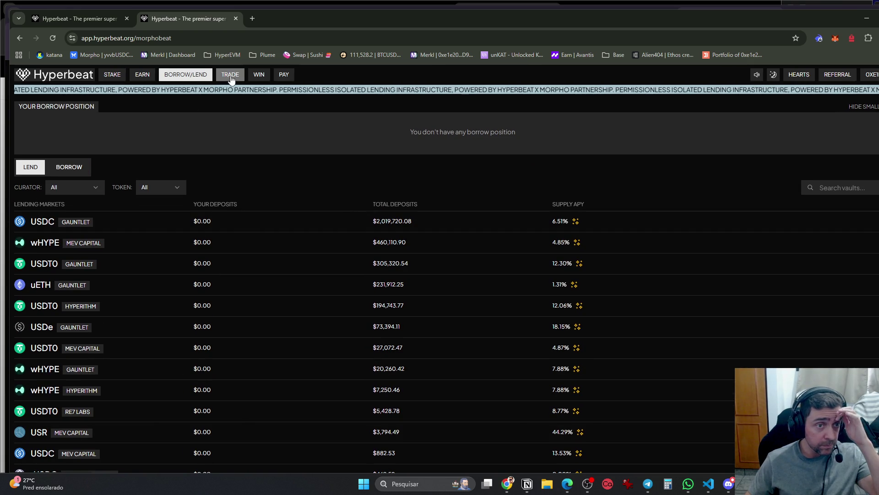
click(877, 38)
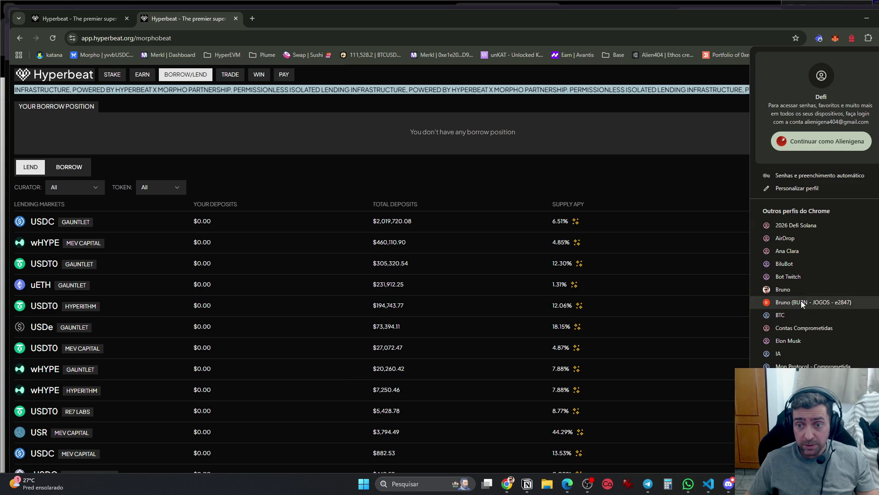
Open an AirDrop-profile Chrome window and load app.hyperbeat.org/morphobeat
click(797, 238)
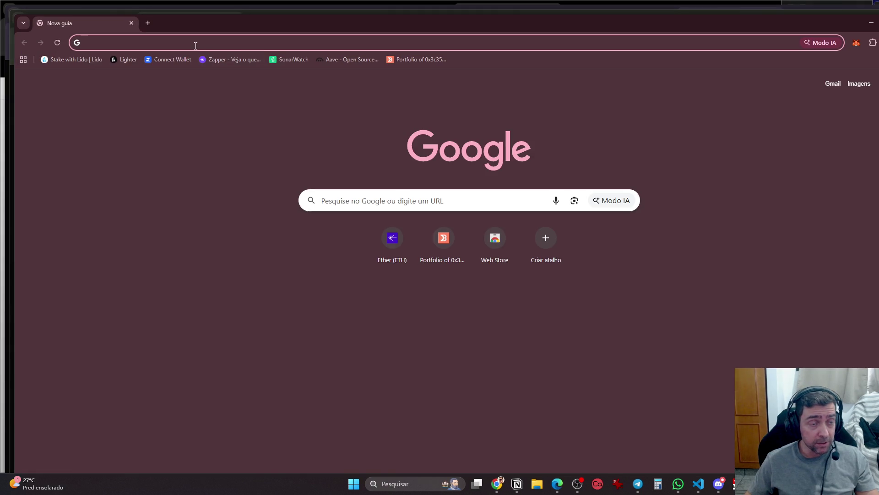
key(alt+Tab)
click(195, 45)
key(ctrl+c)
key(alt+Tab)
key(ctrl+v)
key(Return)
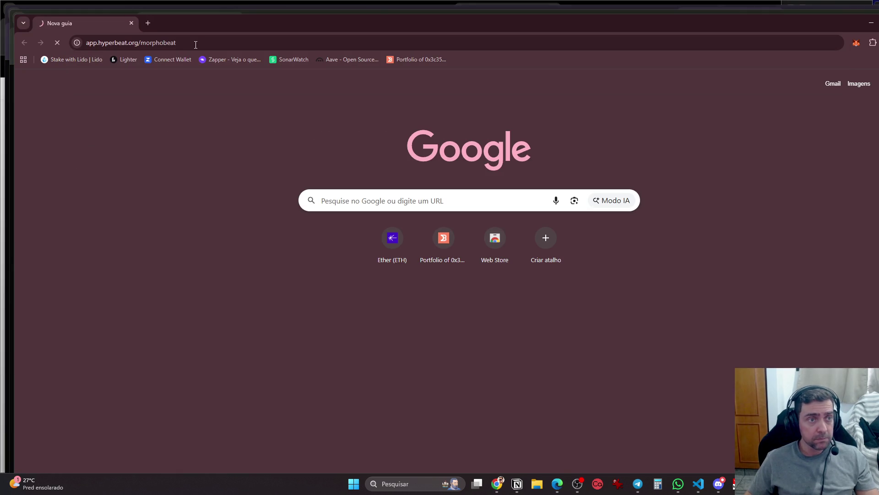
Unlock MetaMask with the wallet password and glance at its DeFi positions and tokens
click(845, 45)
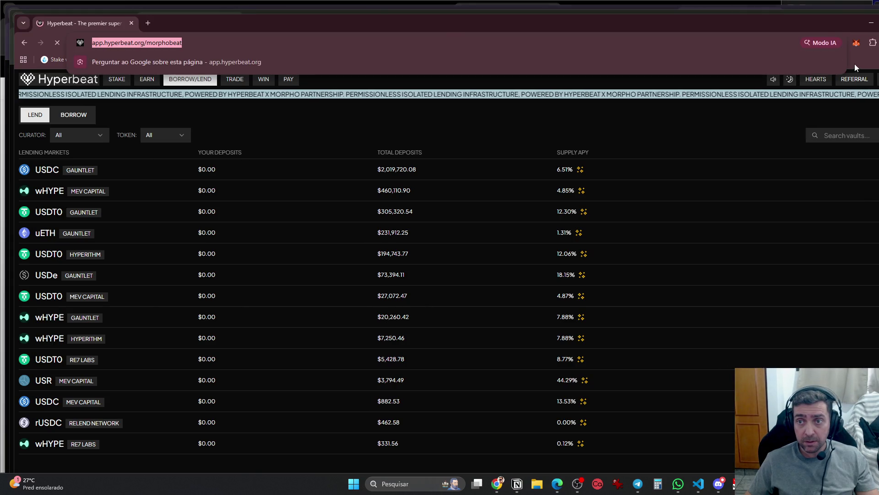
click(856, 43)
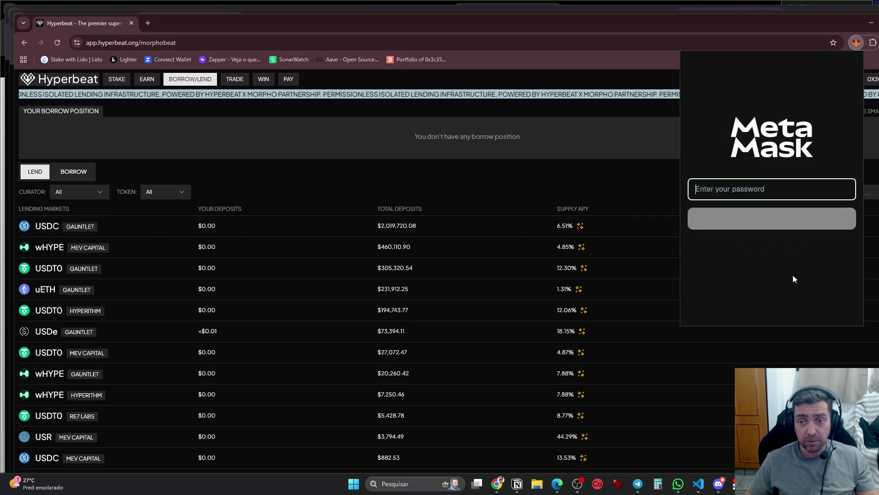
text(******)
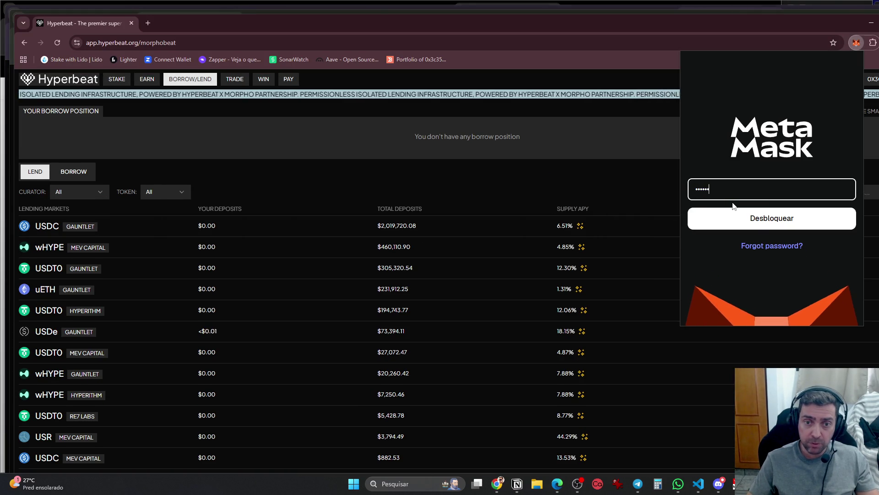
key(Return)
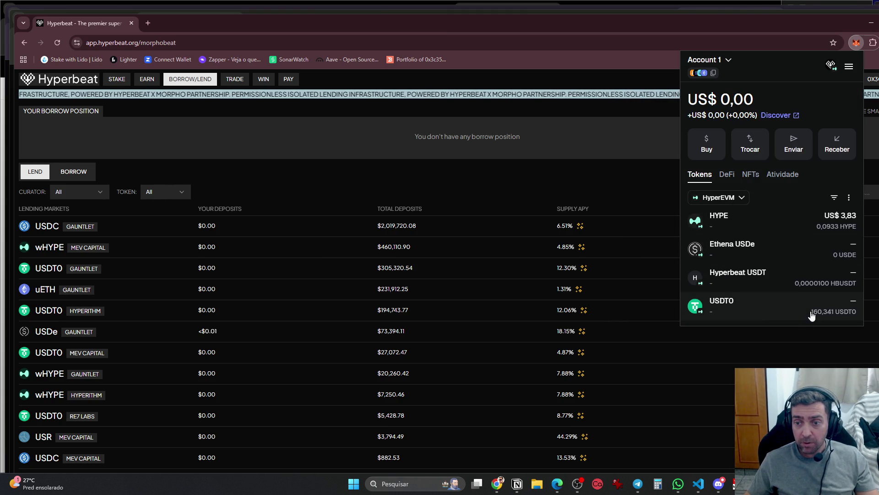
click(727, 175)
click(701, 174)
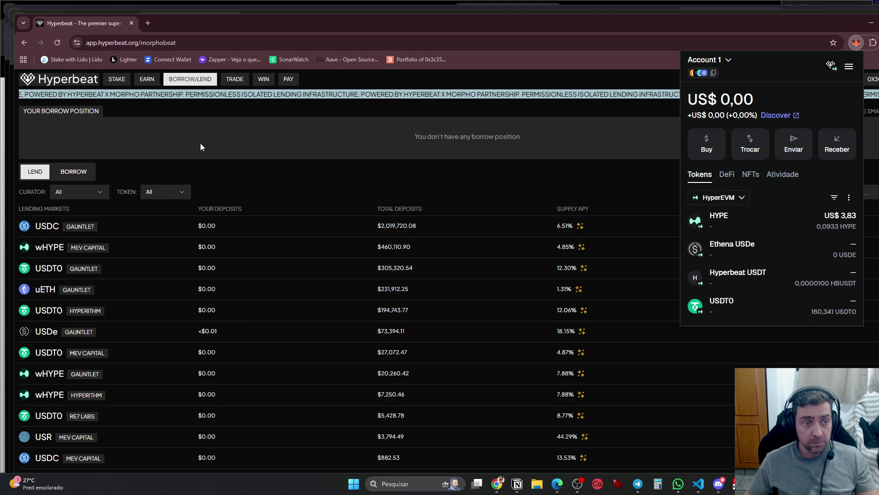
click(334, 114)
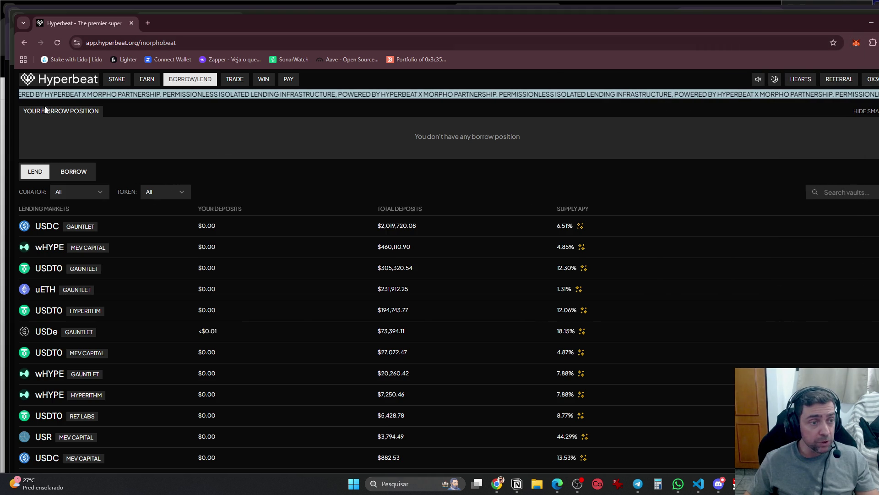
Review the beHYPE liquid staking page, including its Unstake view
click(117, 79)
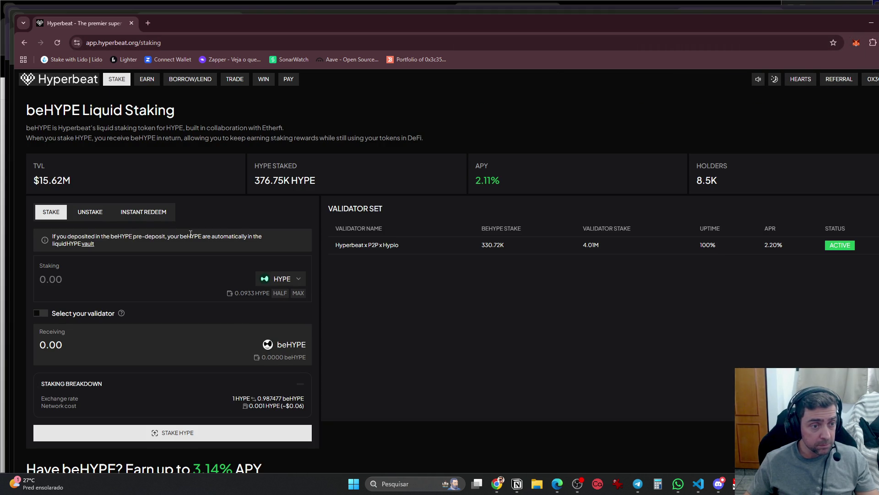
click(103, 214)
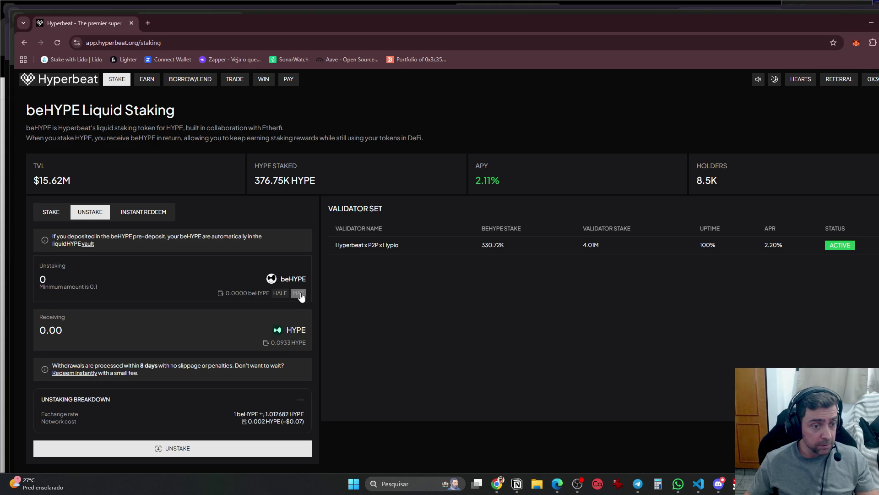
scroll(298, 344, down, 6)
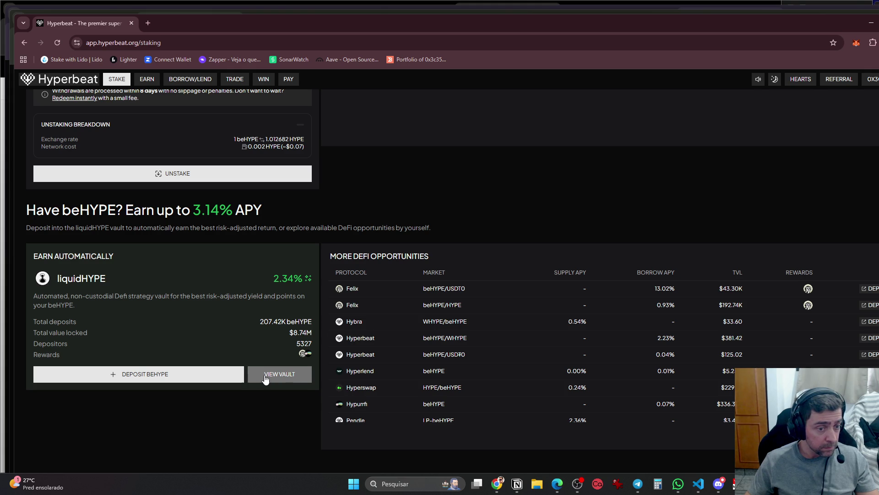
scroll(236, 341, up, 5)
scroll(116, 130, up, 1)
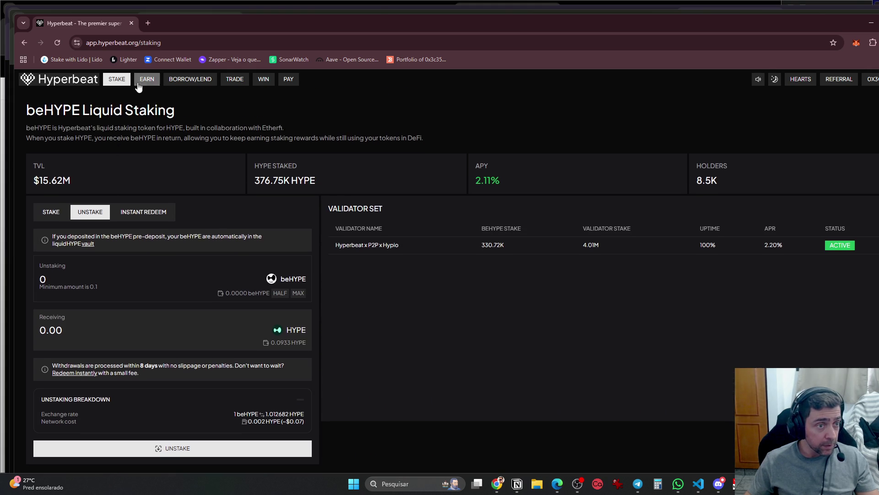
Browse the Earn vaults and filter the Hyperbeat-managed ones down to HIP-3
click(146, 79)
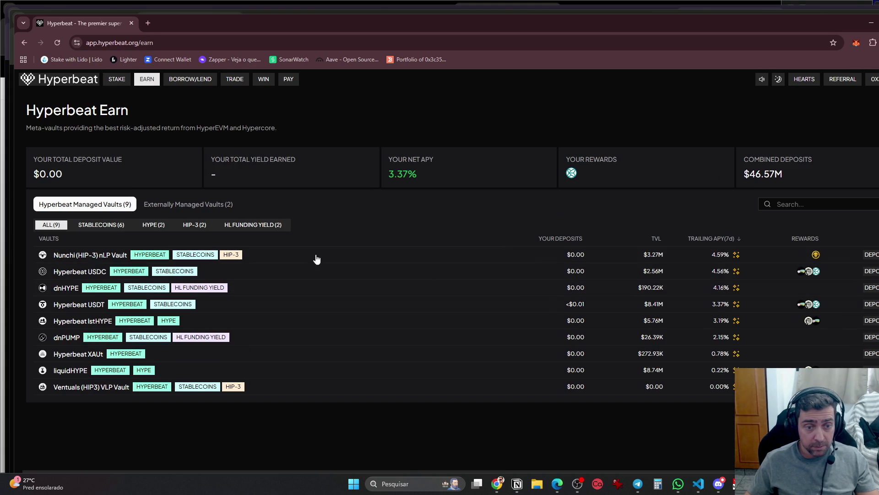
click(178, 207)
click(94, 204)
click(105, 225)
click(151, 225)
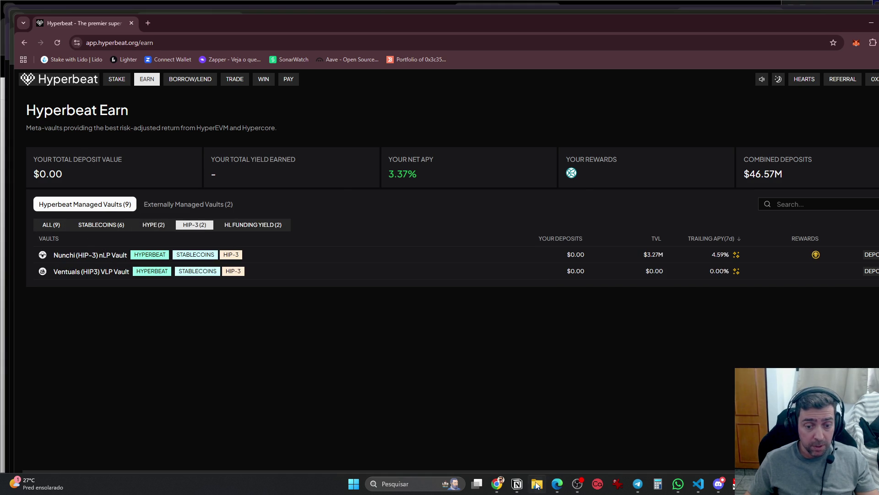
Check the Earn row's details in Notion's DEFI database, then return to Hyperbeat
click(518, 483)
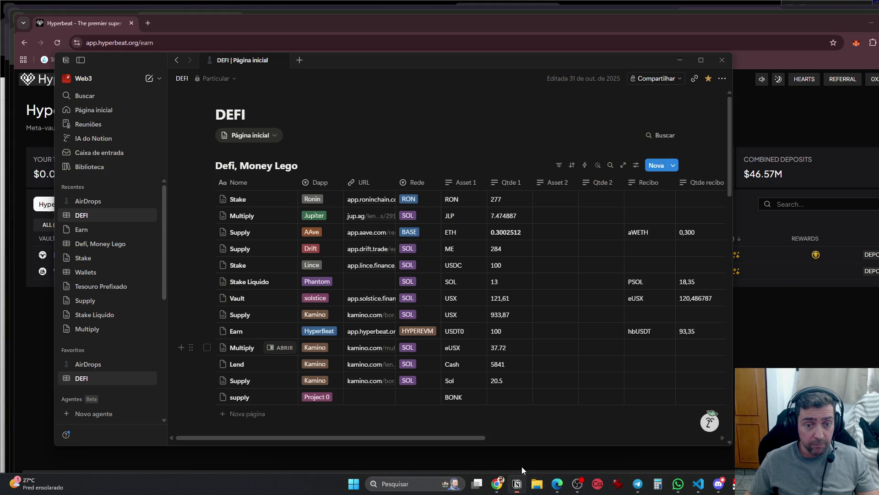
click(275, 330)
scroll(481, 398, down, 5)
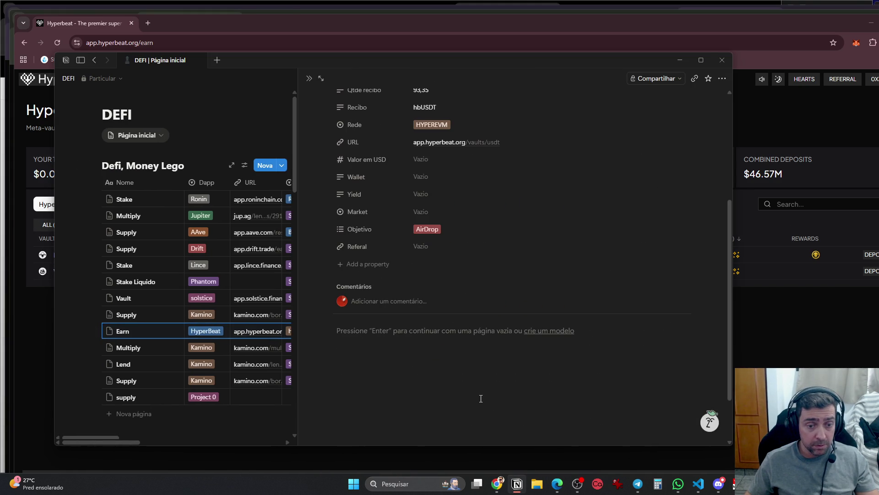
scroll(483, 403, up, 5)
scroll(483, 403, down, 5)
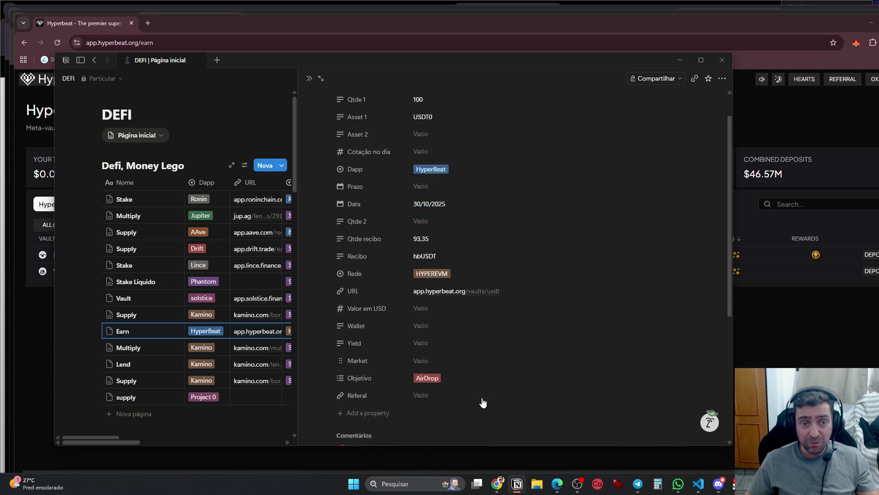
key(alt+Tab)
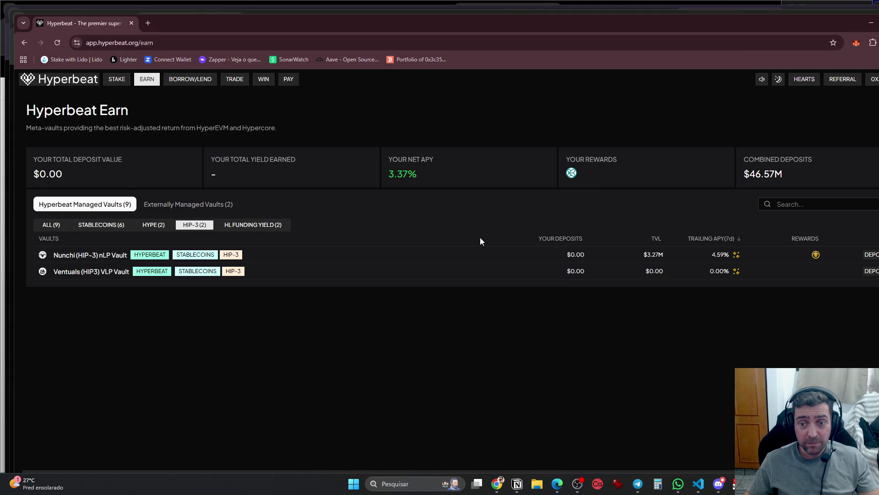
Browse Hyperbeat's borrow markets and trade page, then load the 0x3c35 DeBank portfolio
click(183, 81)
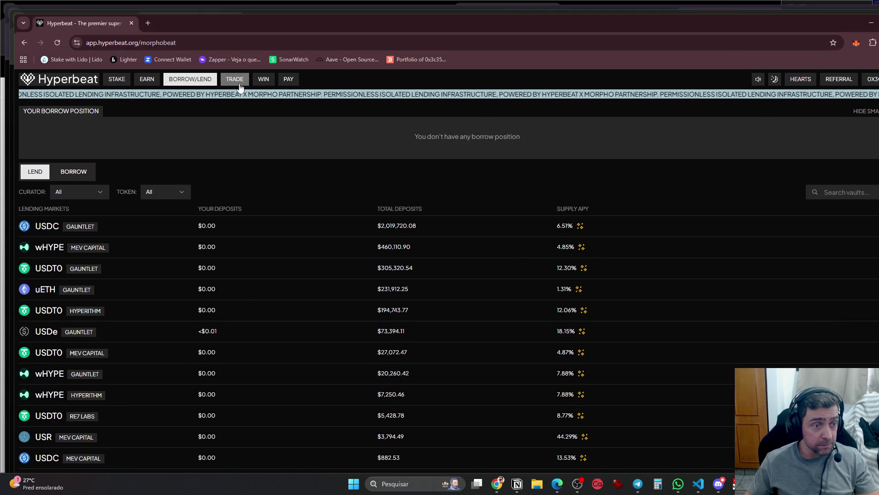
click(85, 171)
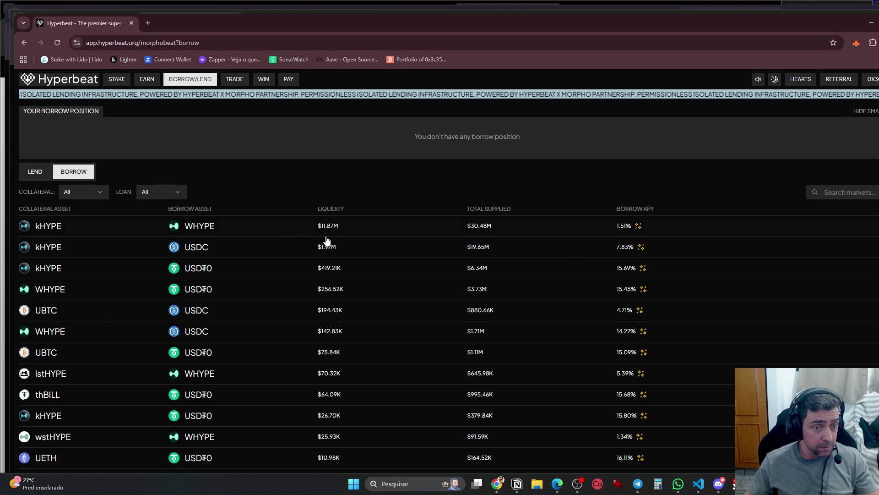
click(231, 79)
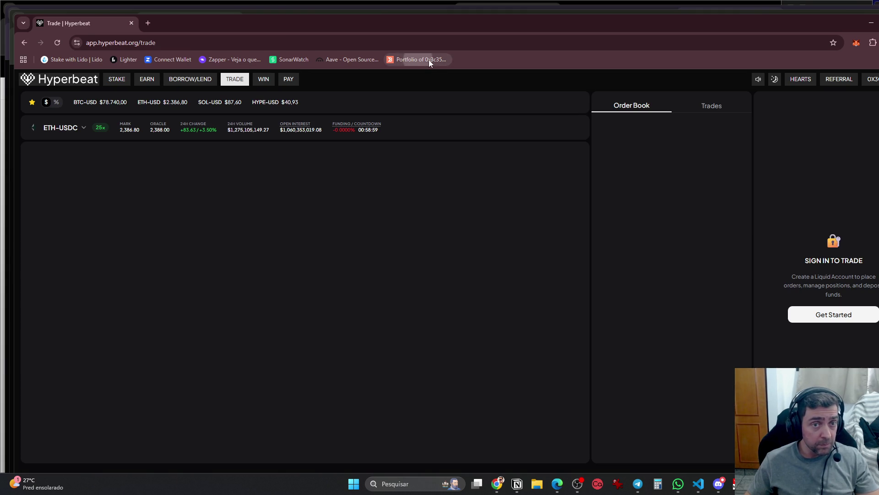
click(429, 60)
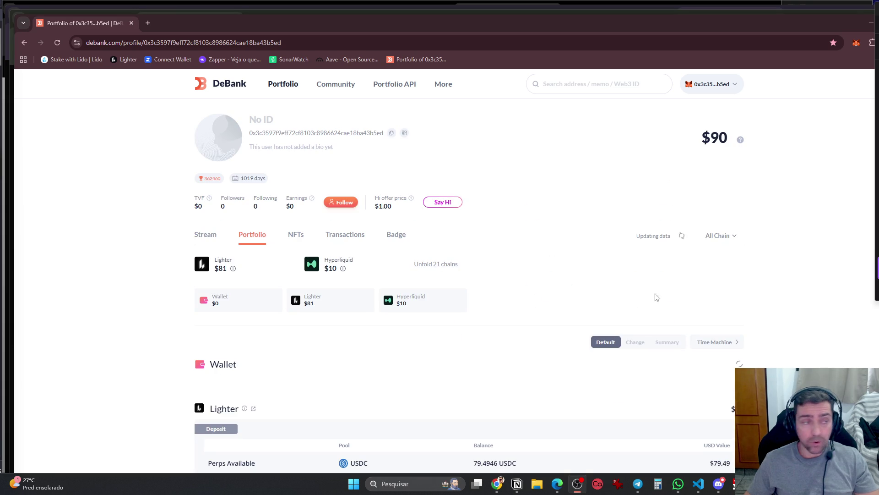
Scroll through the DeBank portfolio's Aave V3 and Lighter positions
scroll(461, 247, down, 3)
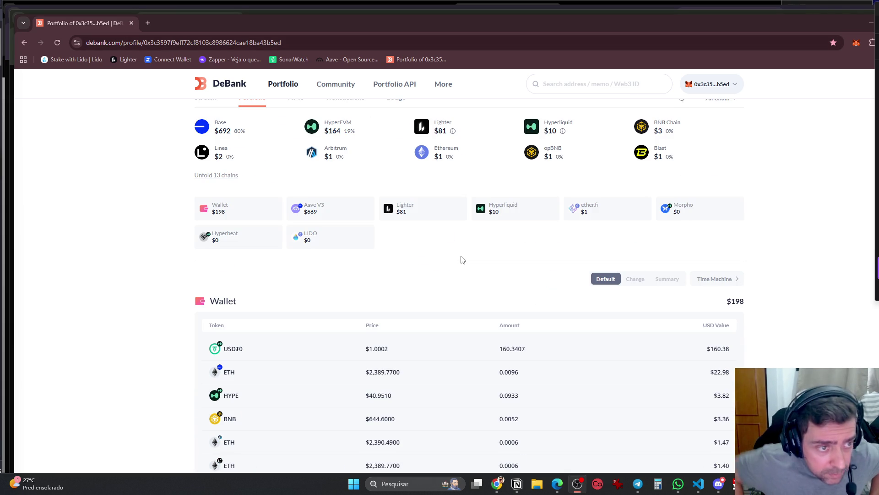
click(365, 221)
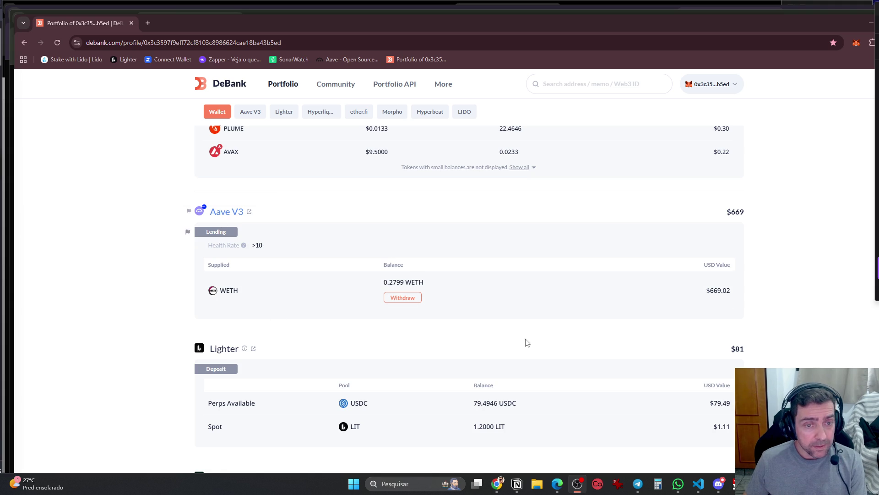
scroll(403, 316, down, 3)
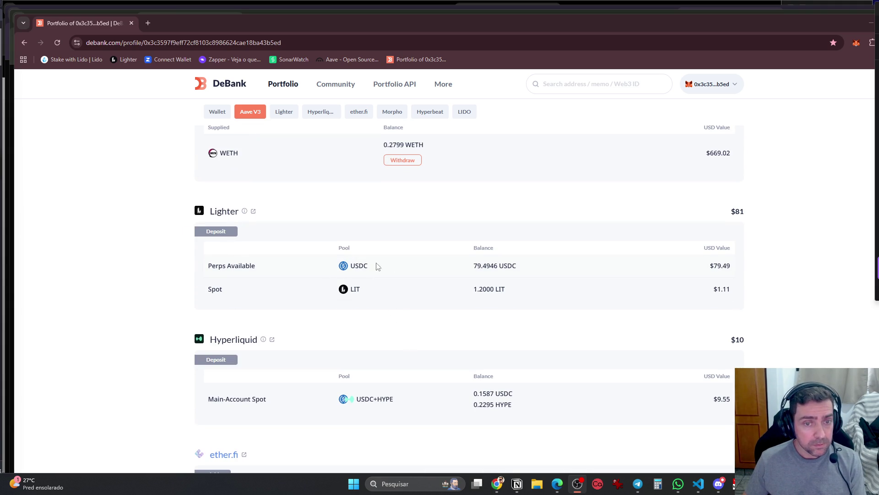
scroll(428, 281, down, 4)
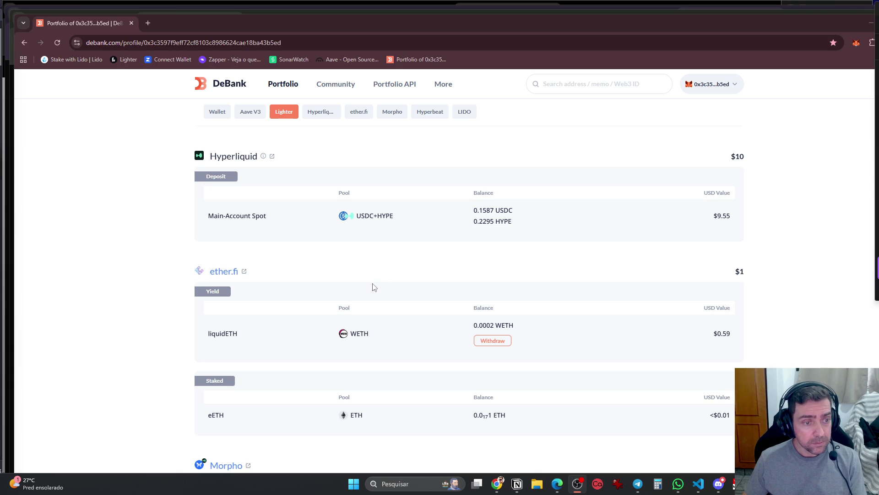
scroll(374, 287, down, 7)
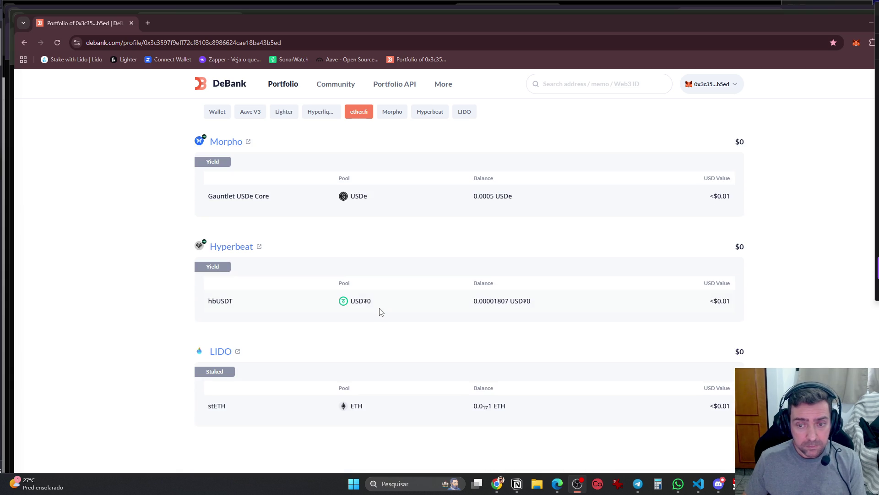
scroll(379, 312, up, 6)
scroll(380, 310, up, 3)
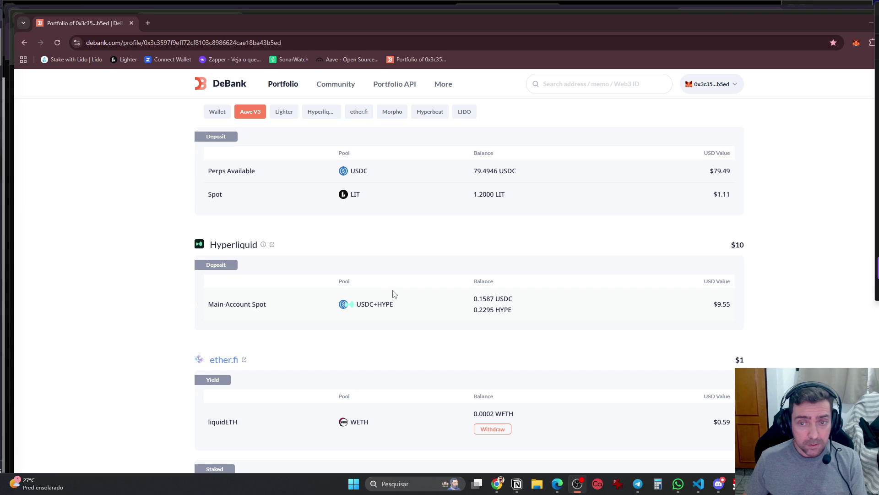
Open Lighter's BTC trade page in a background tab, return to the Wallet token list, then switch to it
mouse_move(260, 249)
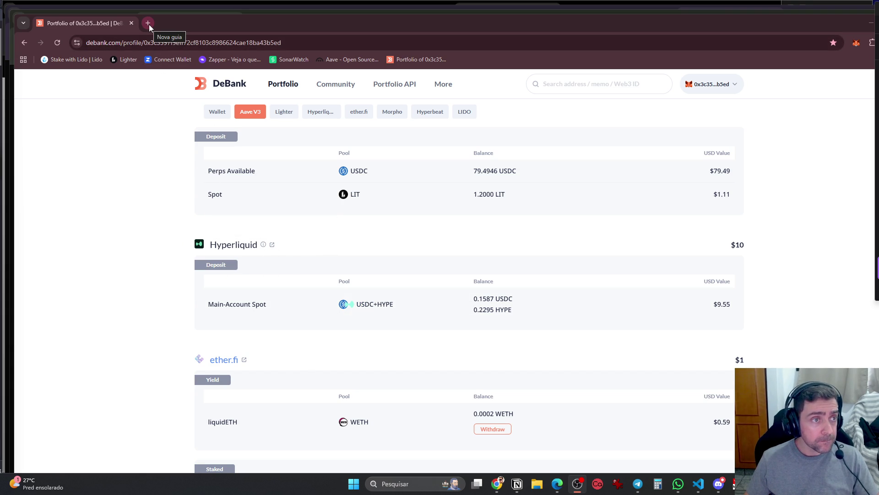
middle_click(123, 60)
scroll(294, 309, up, 3)
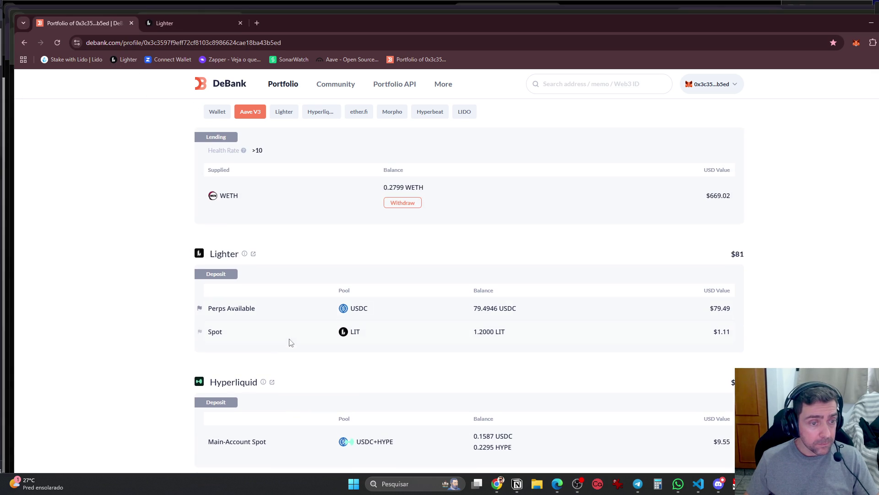
scroll(438, 306, up, 7)
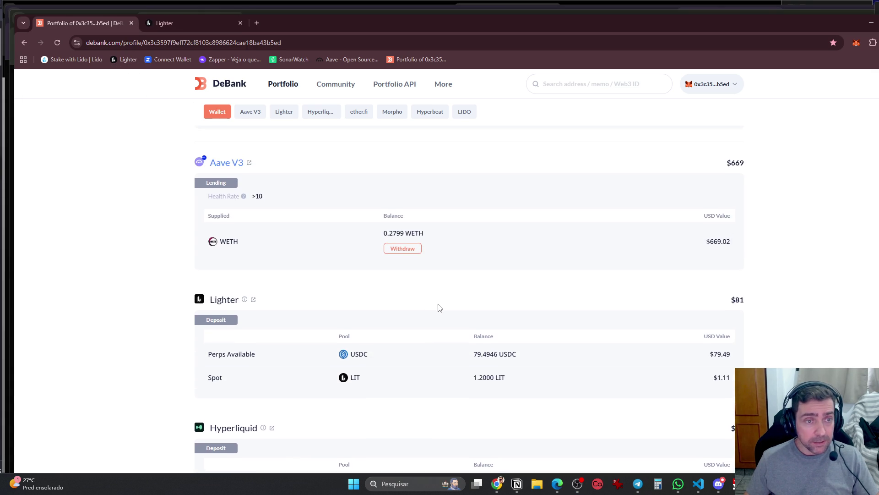
scroll(440, 307, up, 3)
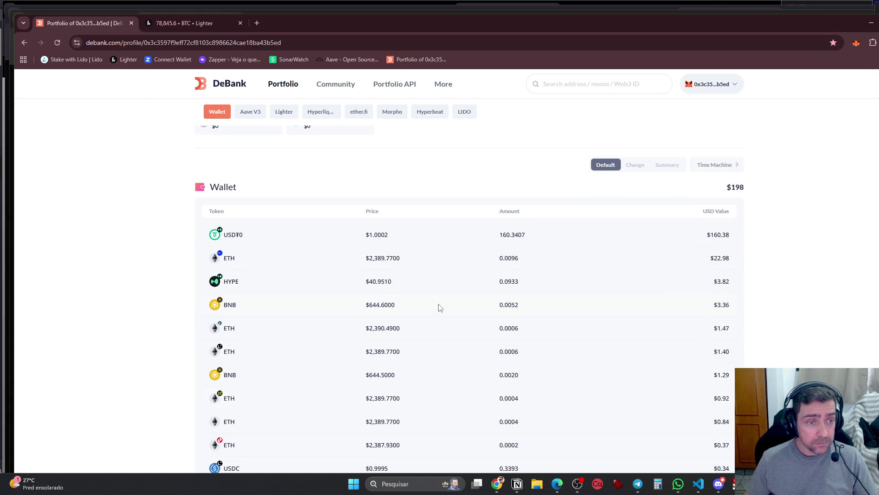
click(188, 27)
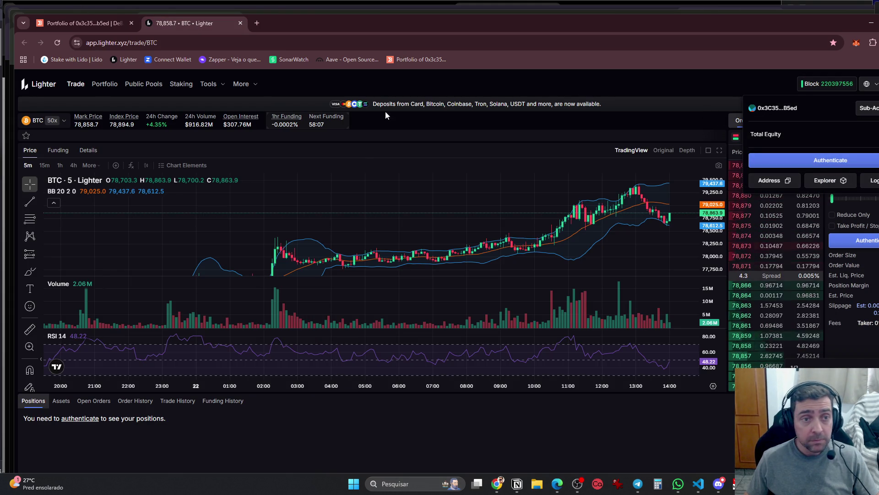
Look through Lighter's More and Tools menus, open Portfolio, and bring up Authenticate
click(245, 85)
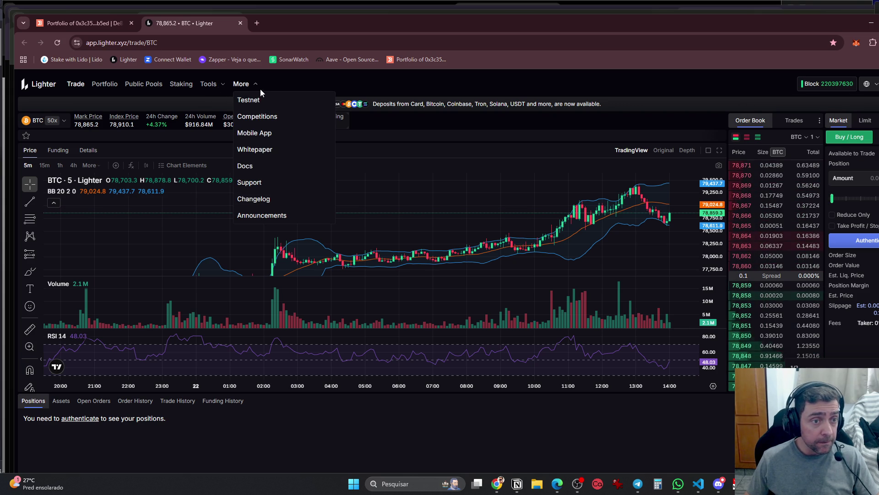
click(211, 86)
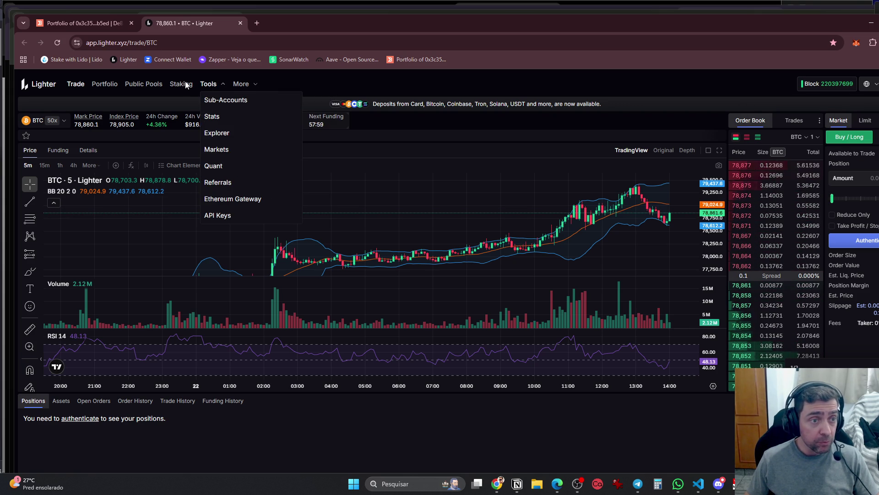
click(105, 86)
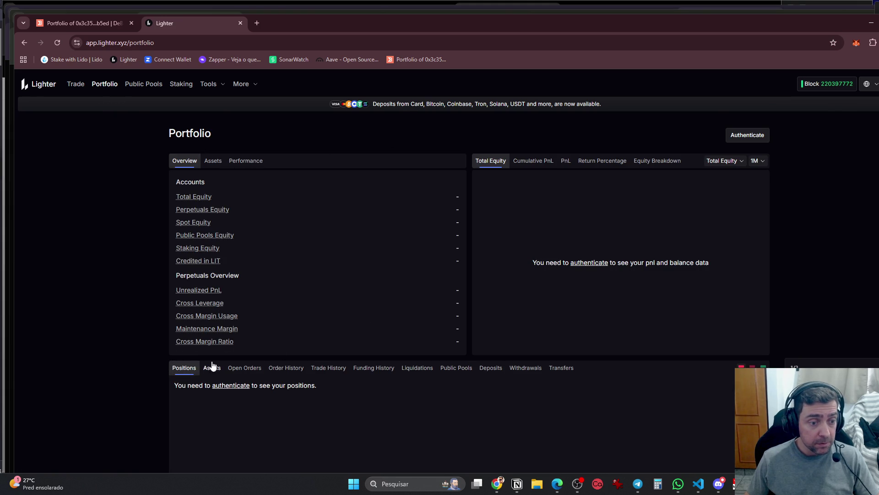
click(233, 386)
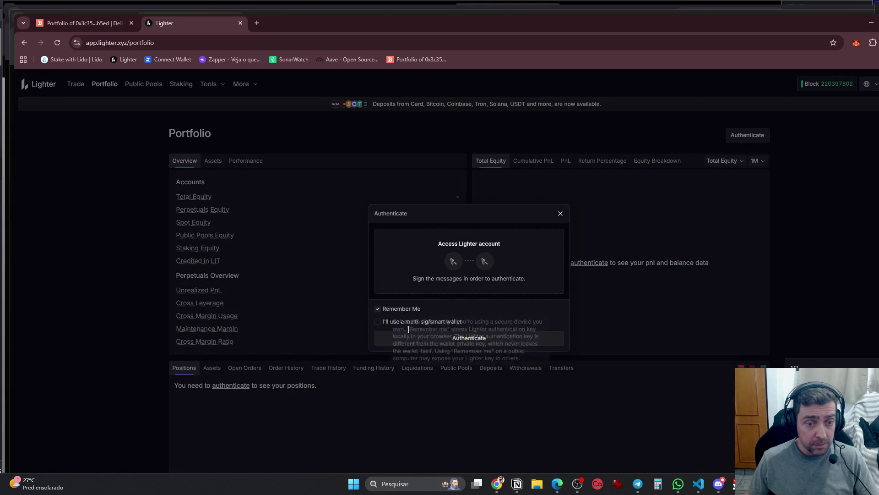
Approve both MetaMask signature requests and accept Lighter's updated terms of service
click(469, 338)
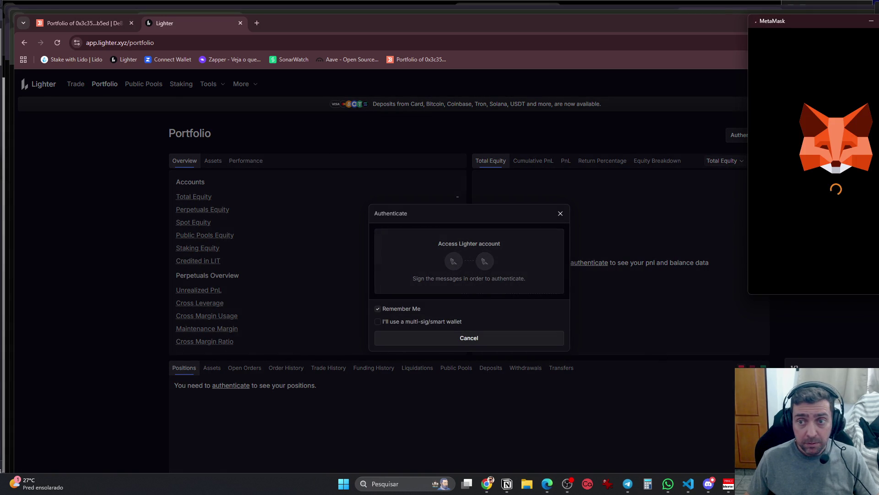
click(863, 275)
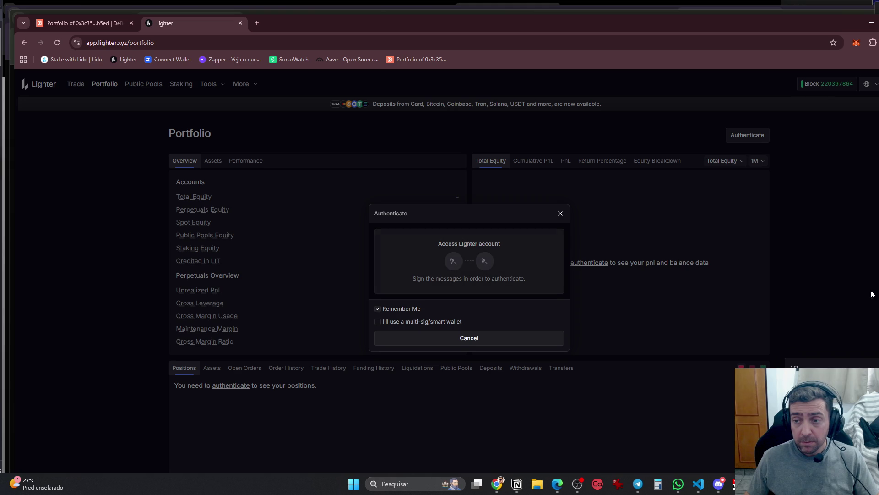
mouse_move(474, 331)
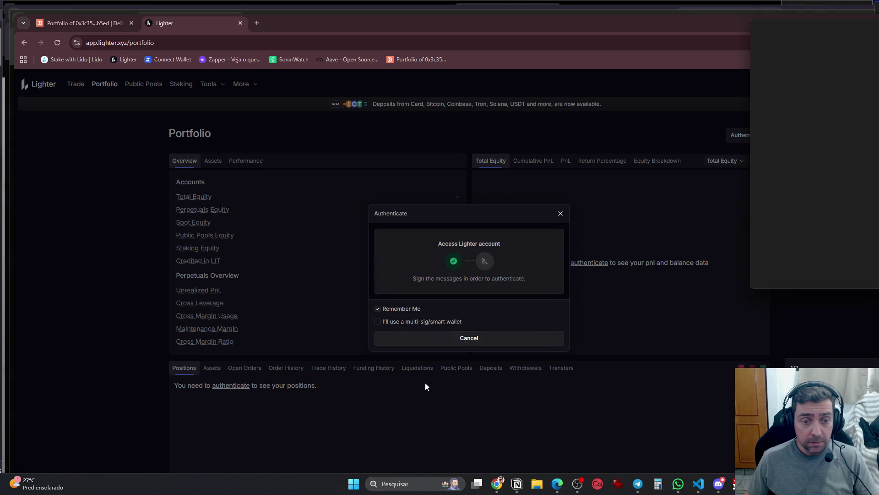
click(875, 276)
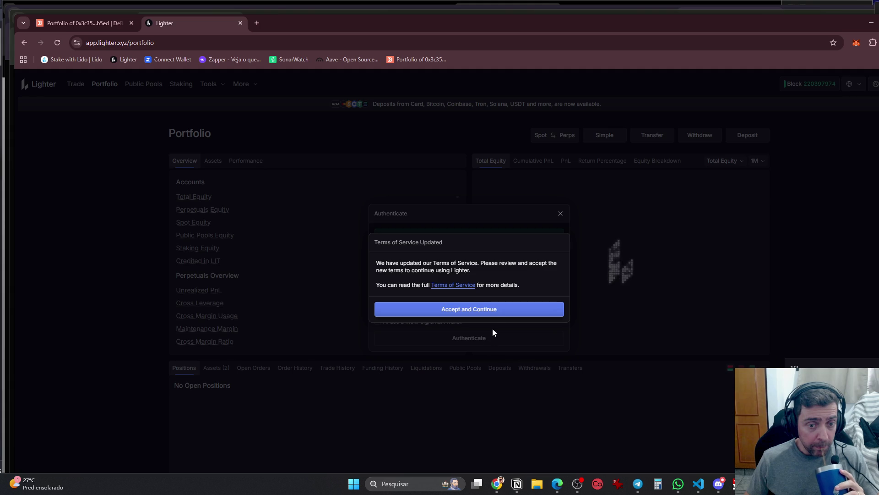
click(499, 310)
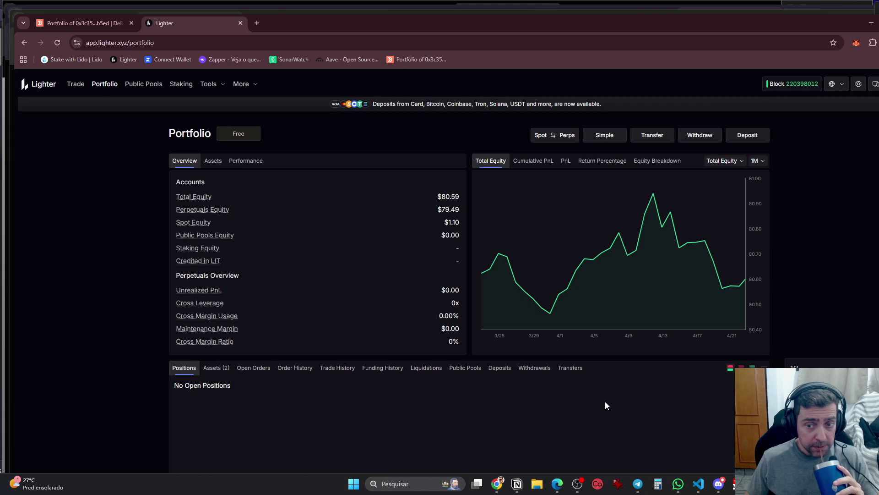
Market-sell the 1.2 LIT from the Assets list for USDC
click(215, 369)
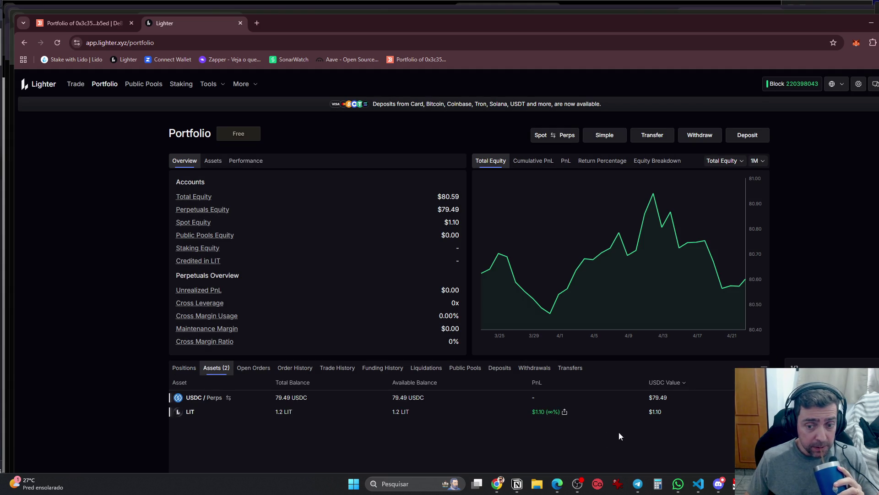
click(503, 416)
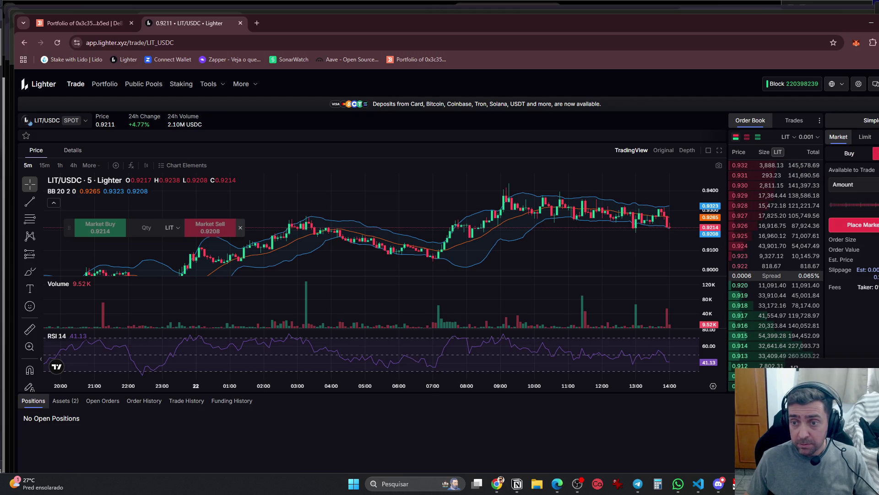
click(870, 231)
click(464, 323)
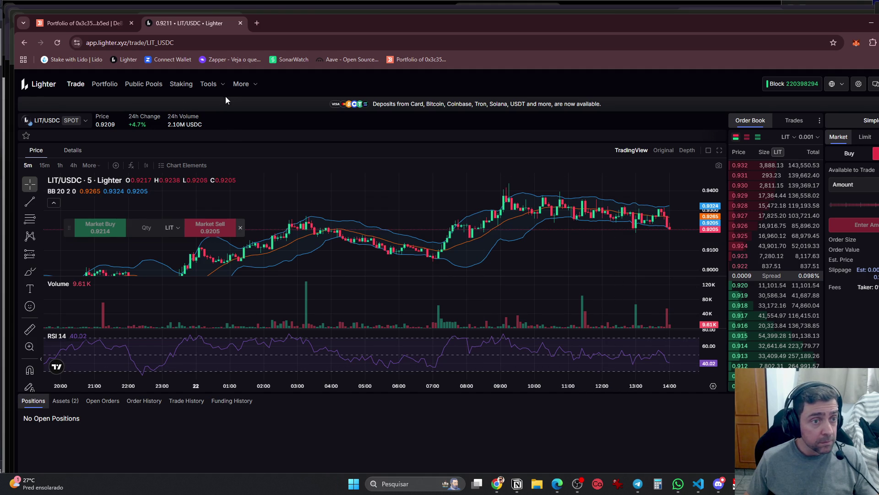
Recheck the Portfolio's asset balances and start a Perps-to-Spot USDC transfer
click(105, 84)
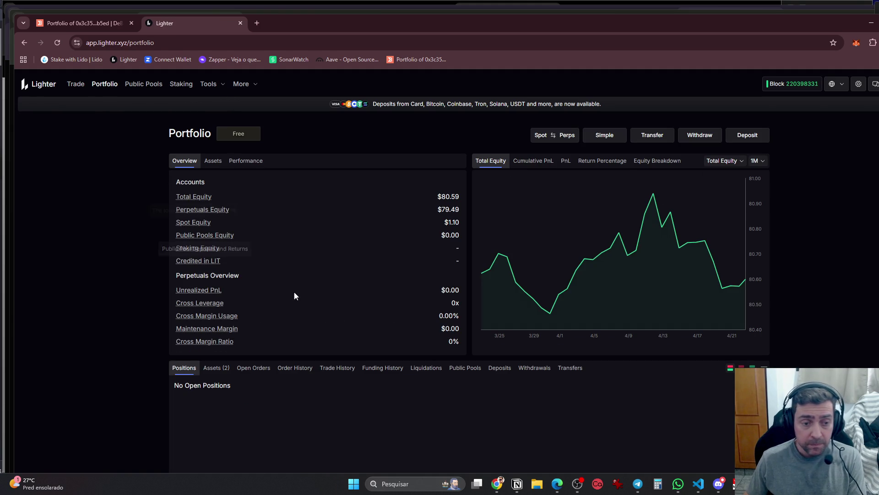
click(219, 368)
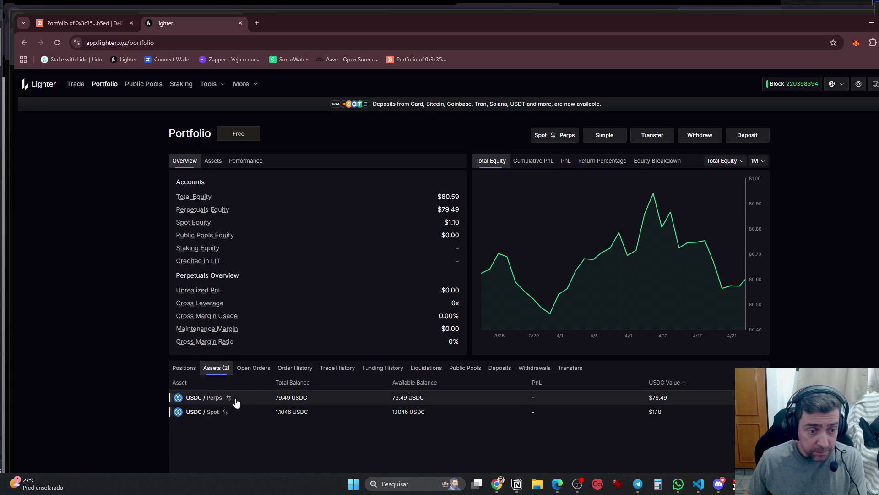
click(253, 397)
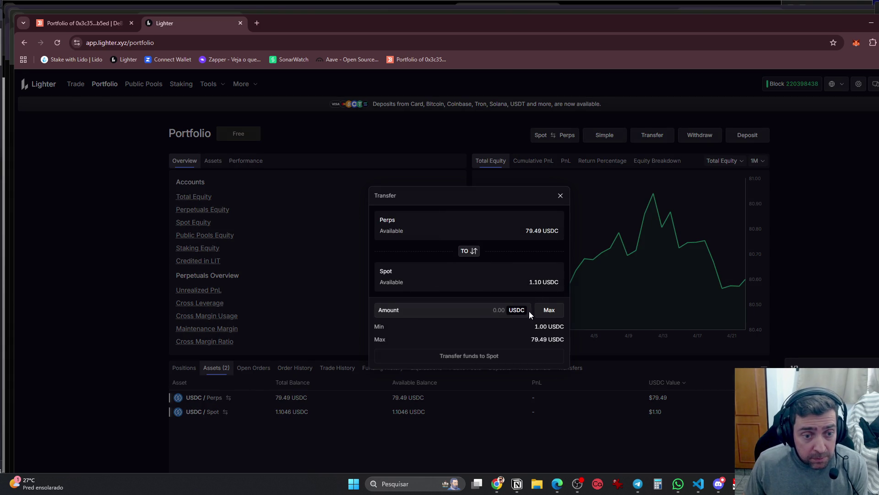
Transfer the full 79.49 USDC from Perps to Spot
click(549, 311)
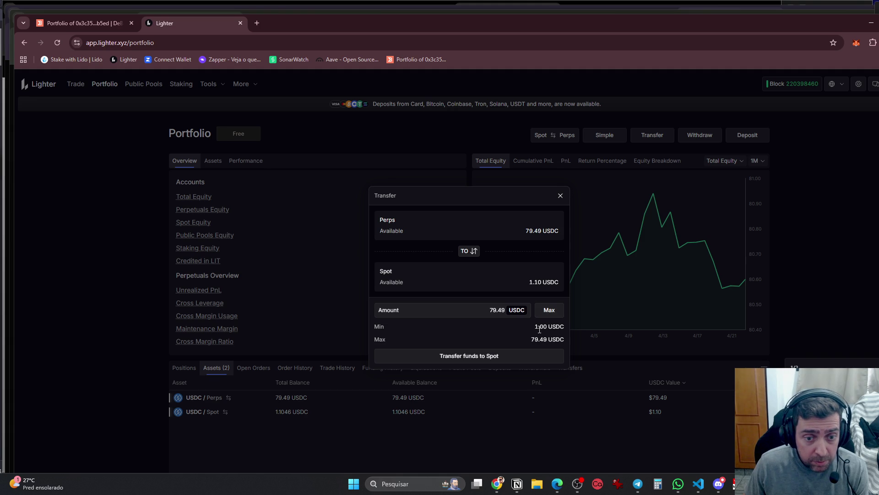
click(468, 358)
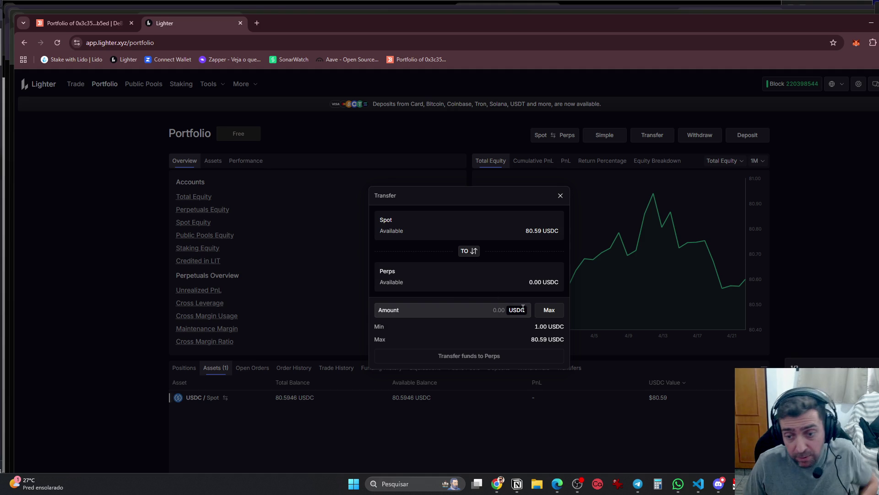
key(Escape)
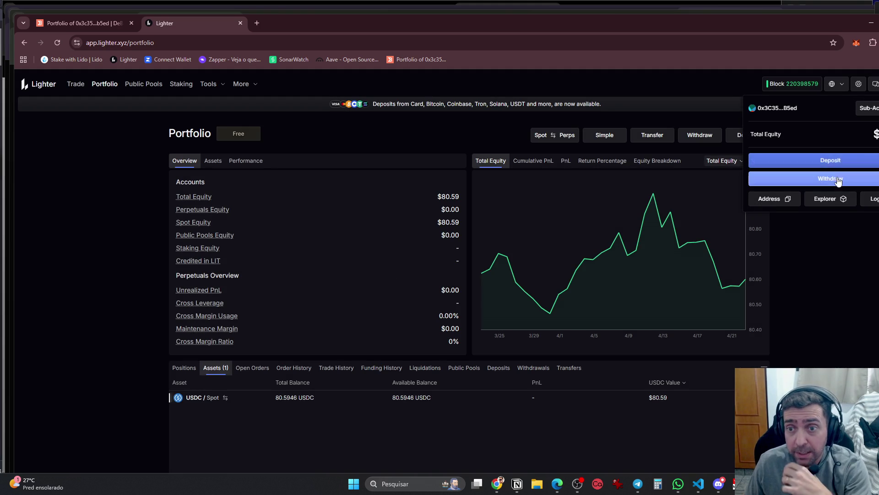
Try the Fast withdrawal to Arbitrum and a spot-to-perps transfer, ending on the Withdraw Funds options
click(842, 178)
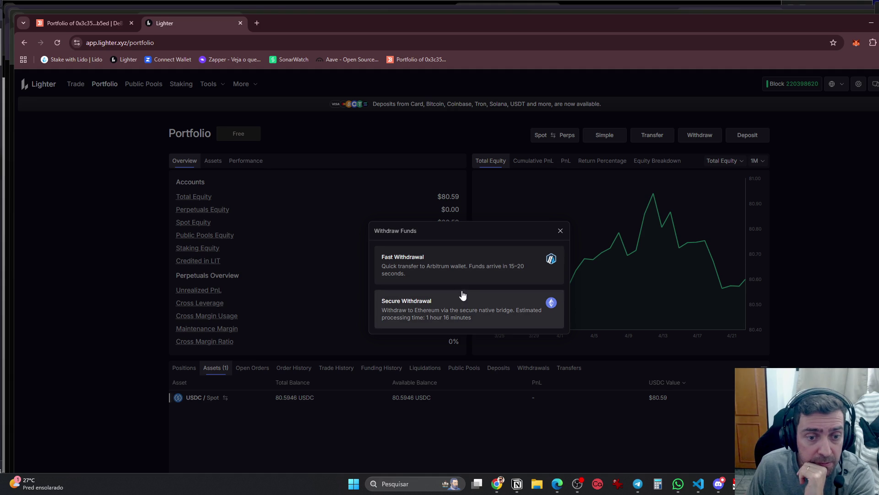
click(487, 282)
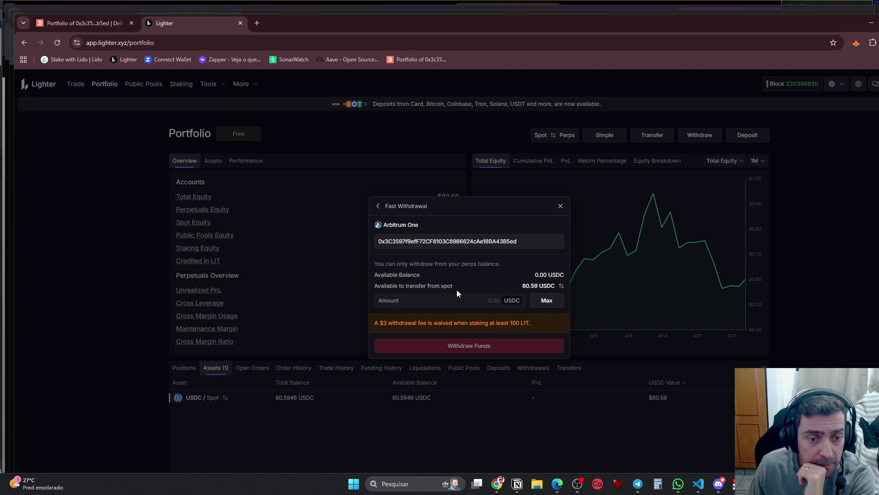
click(547, 303)
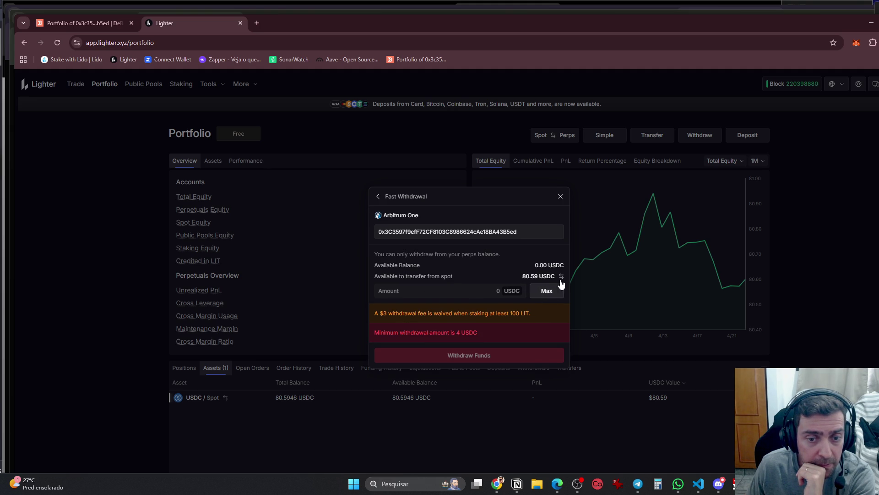
click(562, 277)
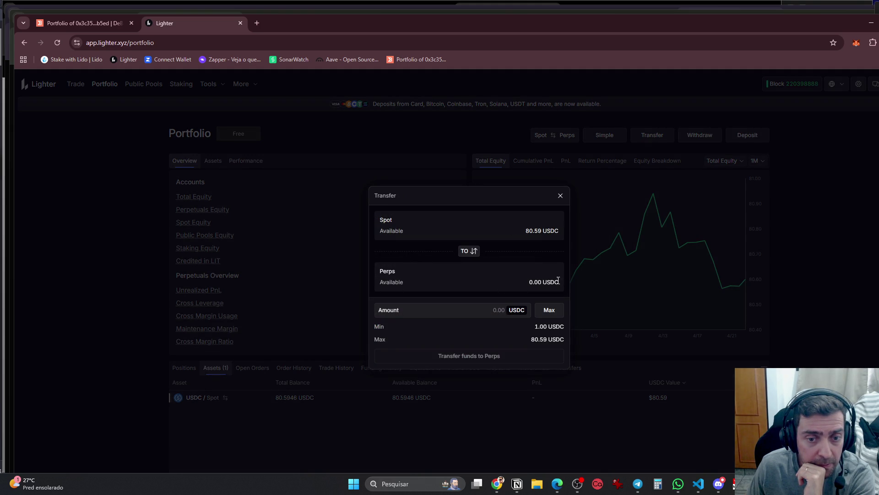
click(568, 204)
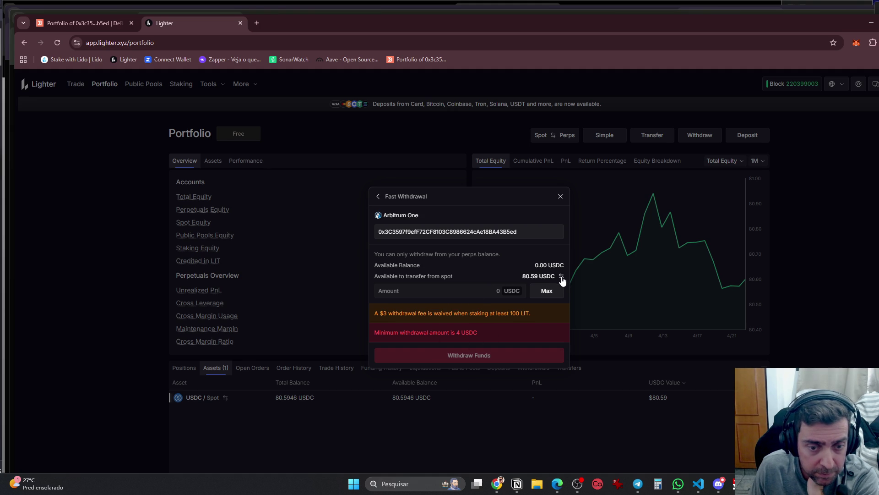
click(367, 420)
click(250, 399)
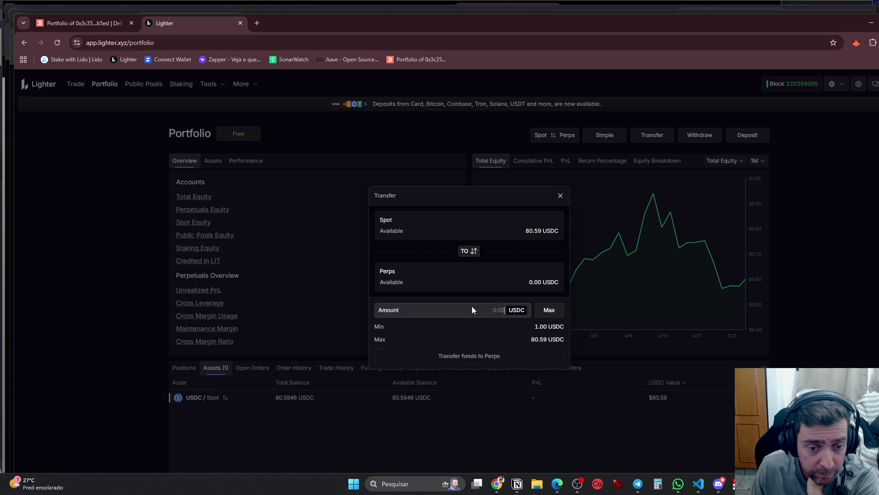
click(565, 194)
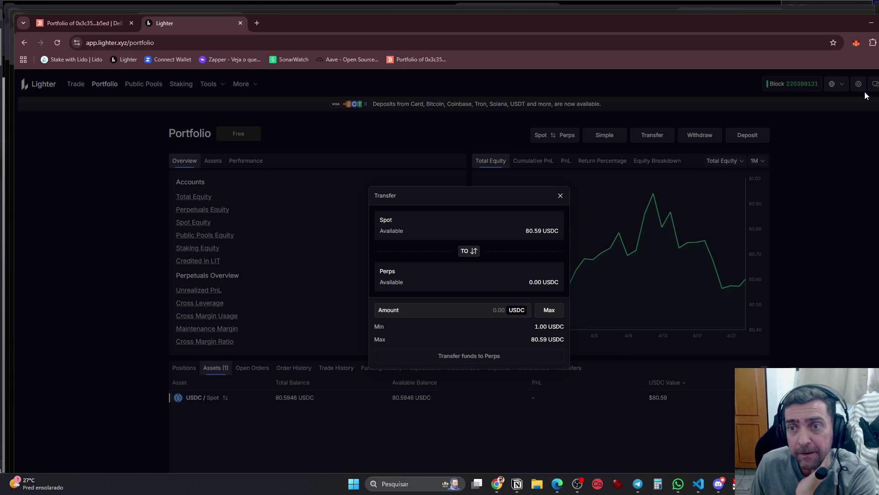
click(561, 196)
click(874, 84)
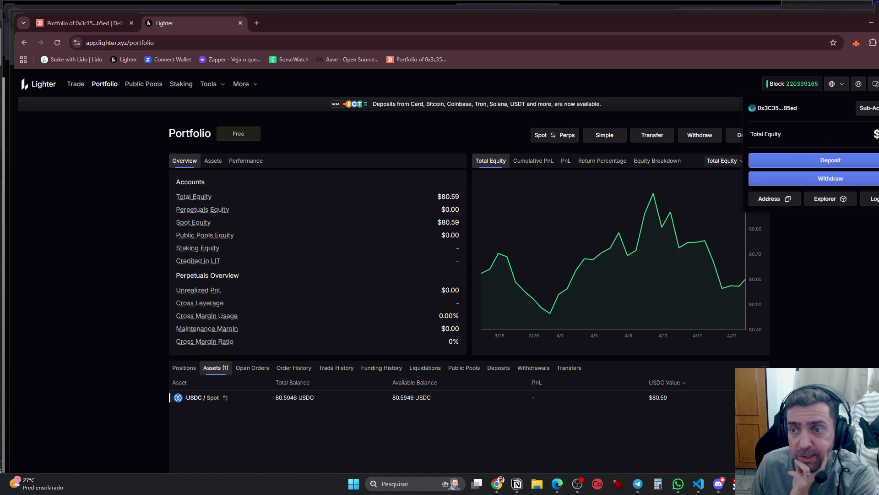
click(848, 178)
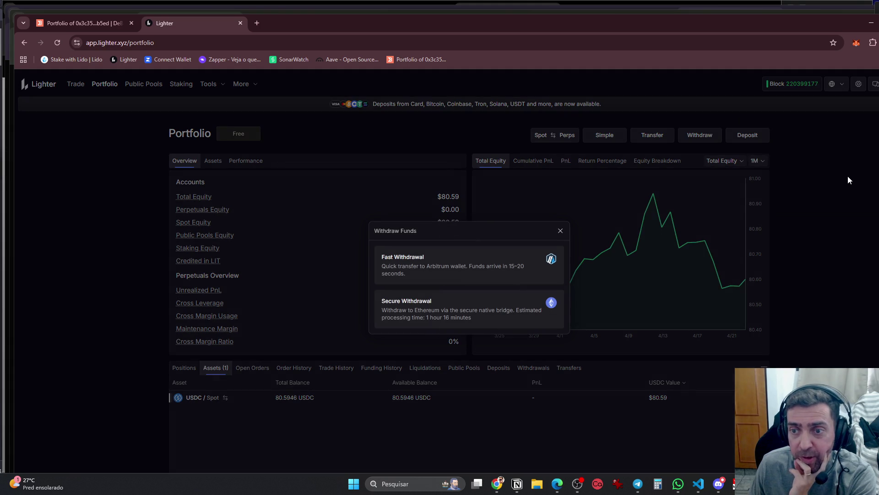
Fill a Secure Withdrawal form with the maximum USDC (Spot) amount, then close it
click(440, 316)
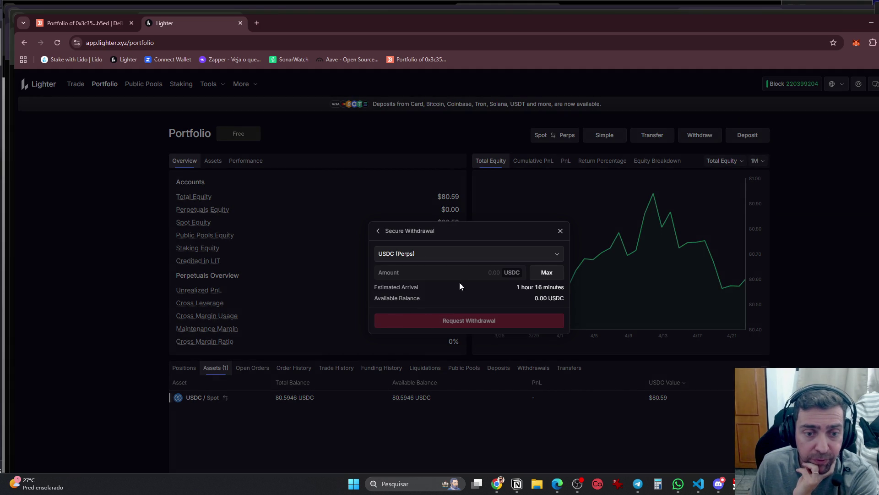
click(549, 273)
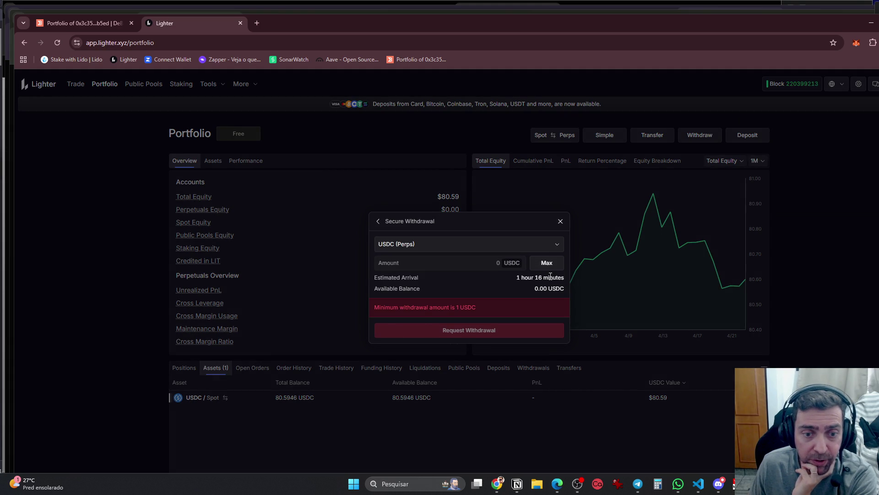
click(548, 244)
click(446, 276)
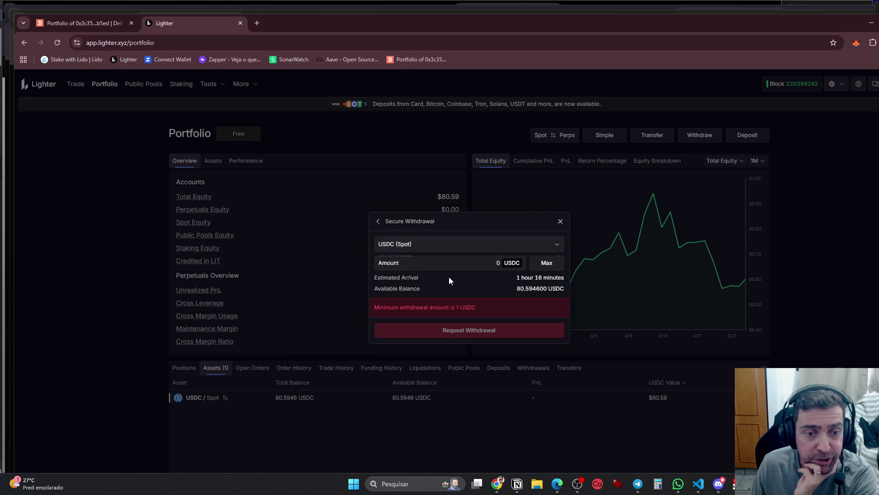
click(546, 265)
click(575, 239)
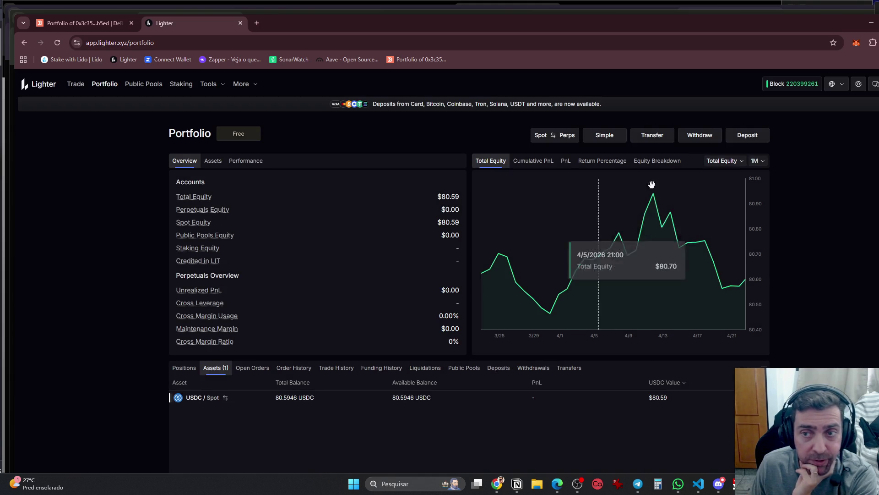
Retry the Fast withdrawal to Arbitrum with Max, then close it and the transfer form
click(874, 84)
click(820, 180)
click(479, 279)
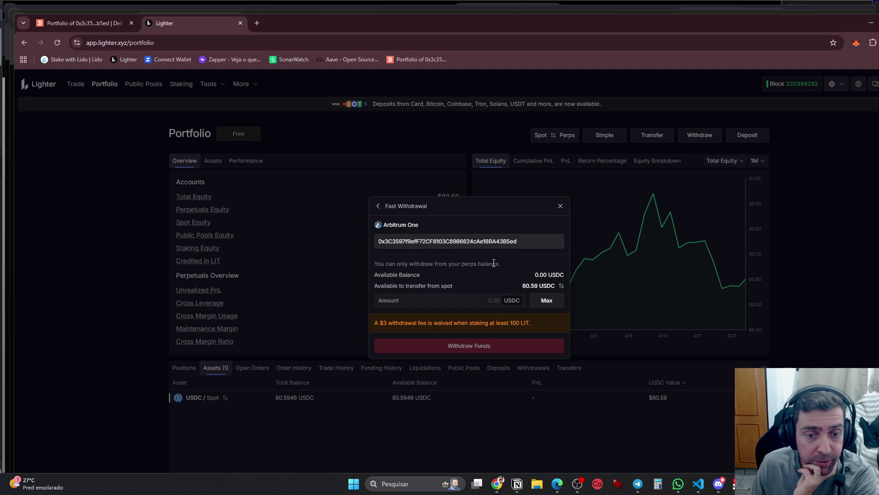
click(543, 302)
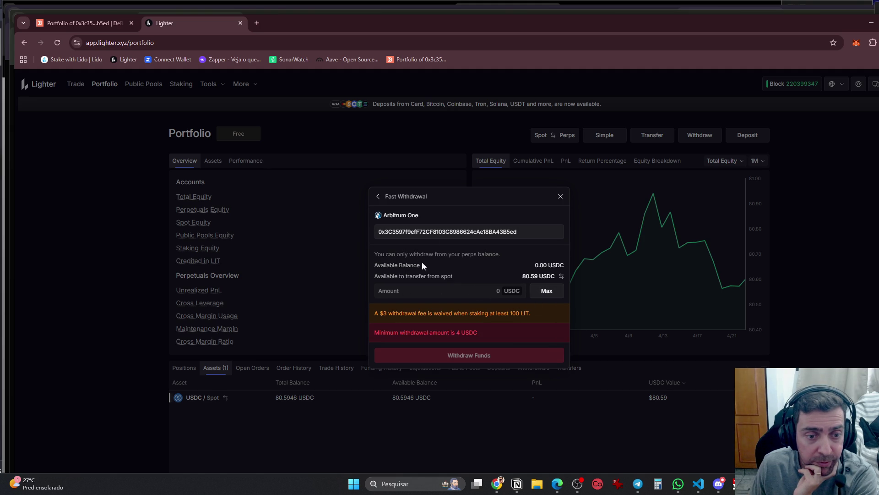
click(561, 276)
click(561, 198)
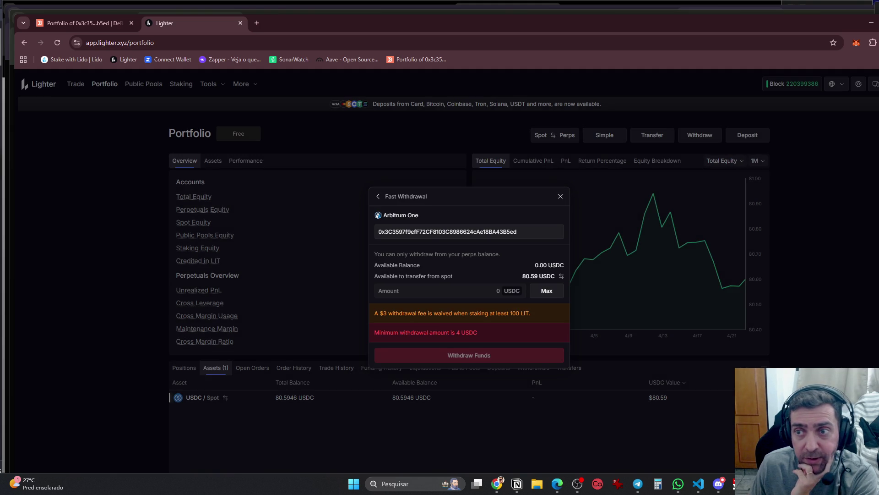
click(560, 194)
Request a Secure Withdrawal of the full 80.5946 USDC (Spot) balance
click(875, 84)
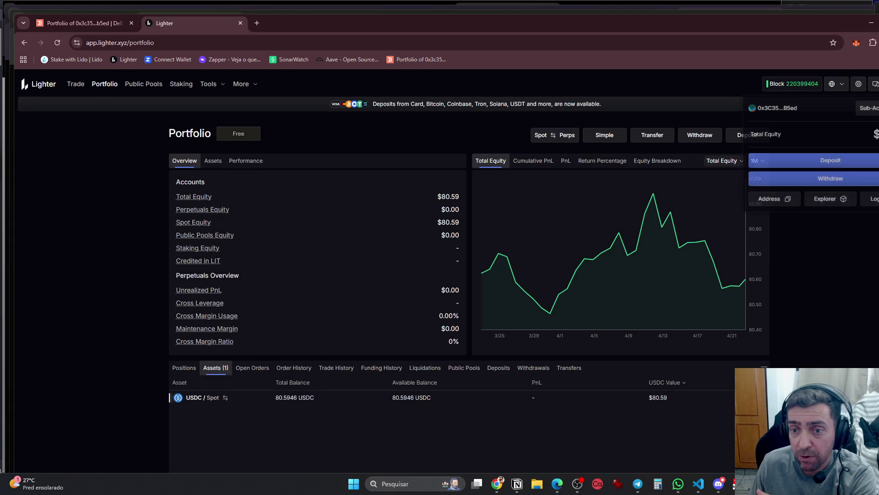
click(818, 180)
click(416, 303)
click(500, 259)
click(430, 290)
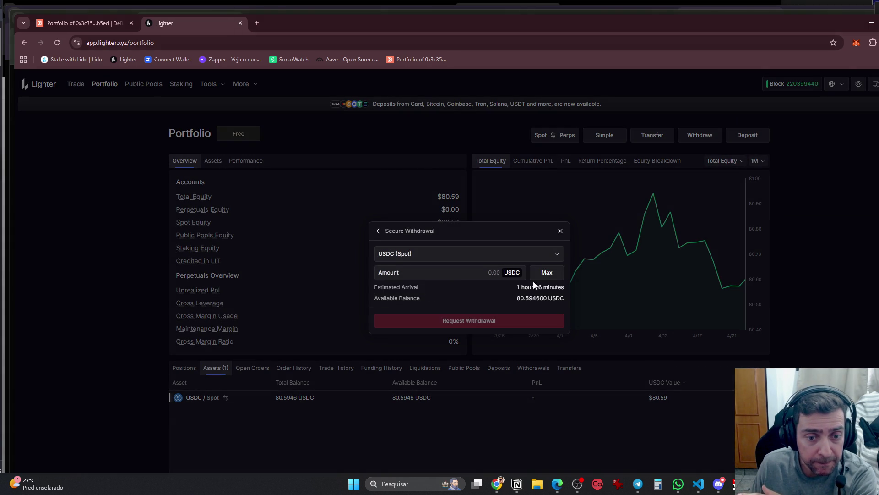
click(547, 273)
click(473, 322)
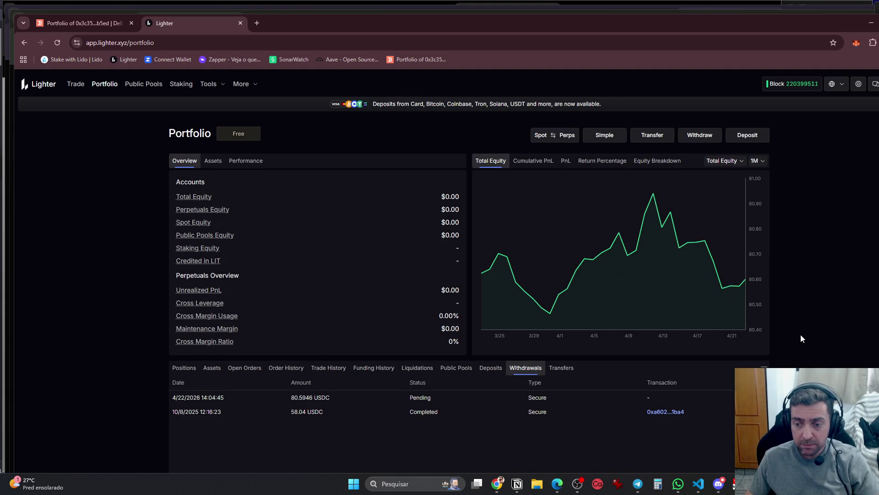
click(503, 490)
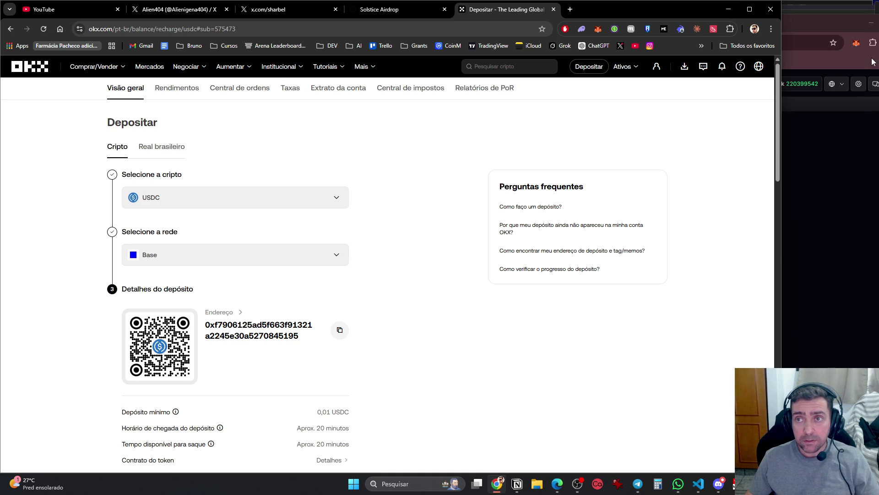
Check the wallet's token balances, then pick USDT as the OKX deposit coin
click(856, 42)
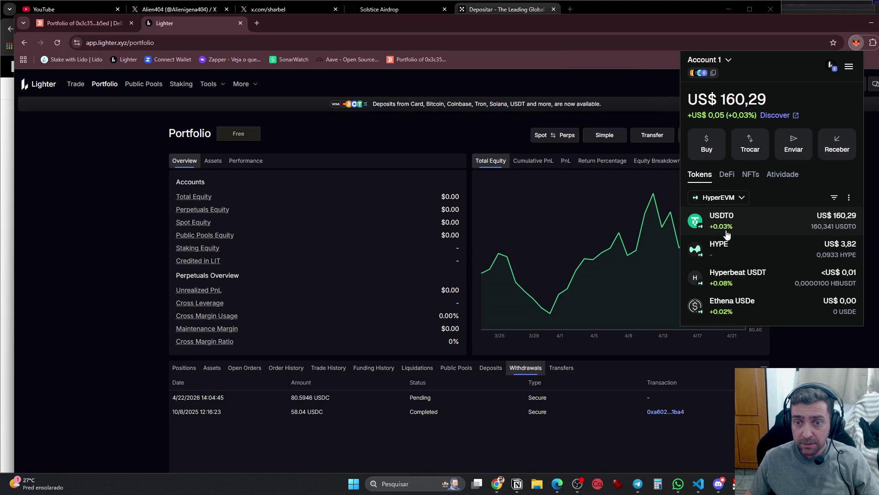
key(alt+Tab)
click(197, 198)
click(167, 300)
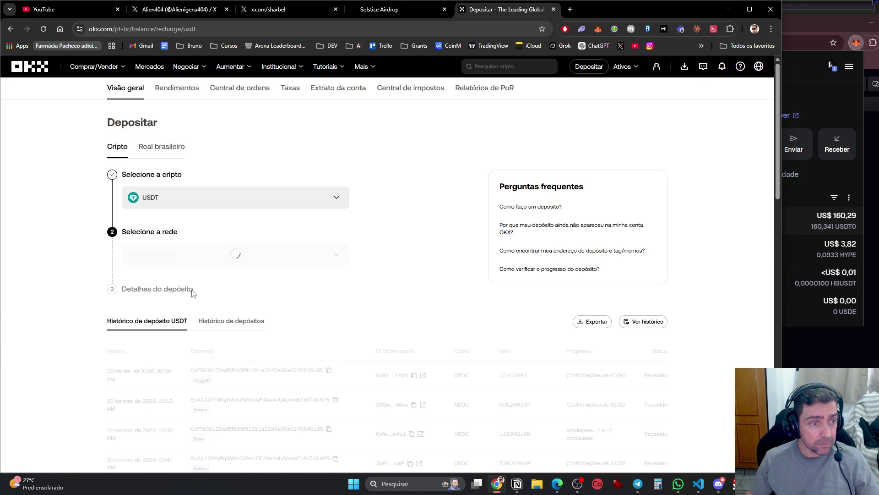
Scroll through OKX's USDT deposit networks, then return to the Lighter window
click(219, 263)
scroll(215, 348, down, 5)
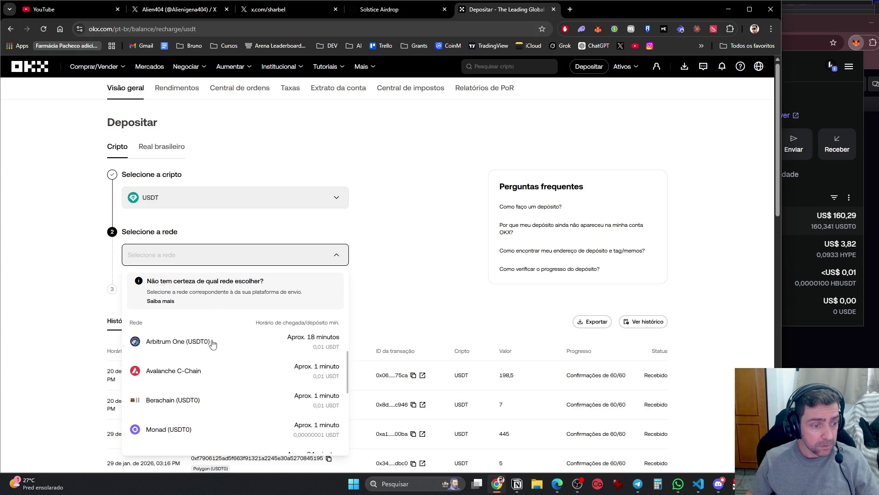
scroll(221, 359, down, 3)
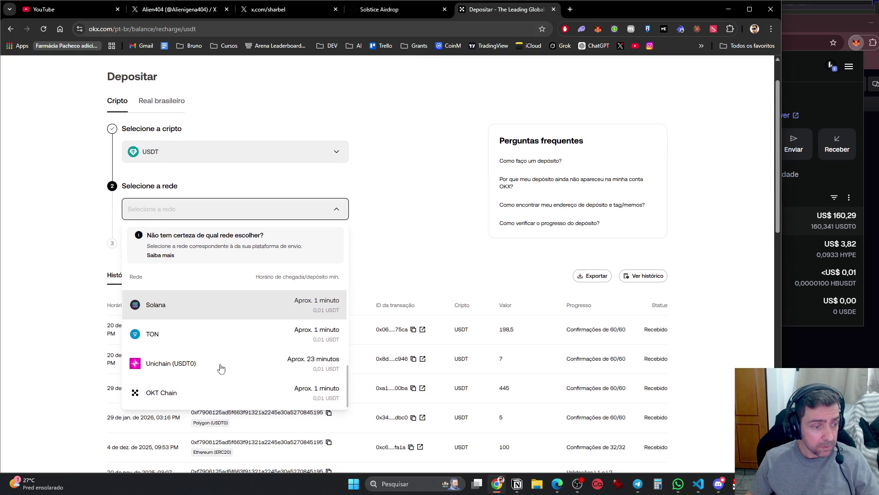
scroll(227, 362, up, 1)
scroll(232, 357, up, 3)
key(alt+Tab)
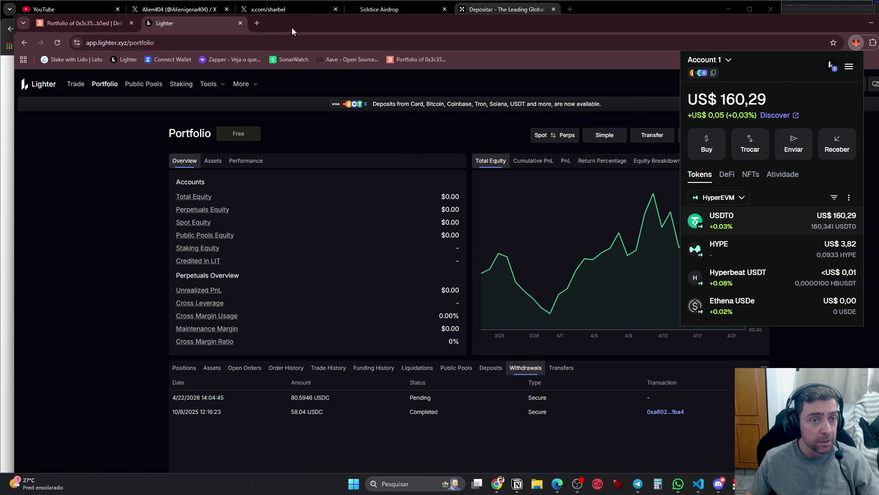
Load the Relay bridge page in a new tab of the Lighter window
key(alt+Tab)
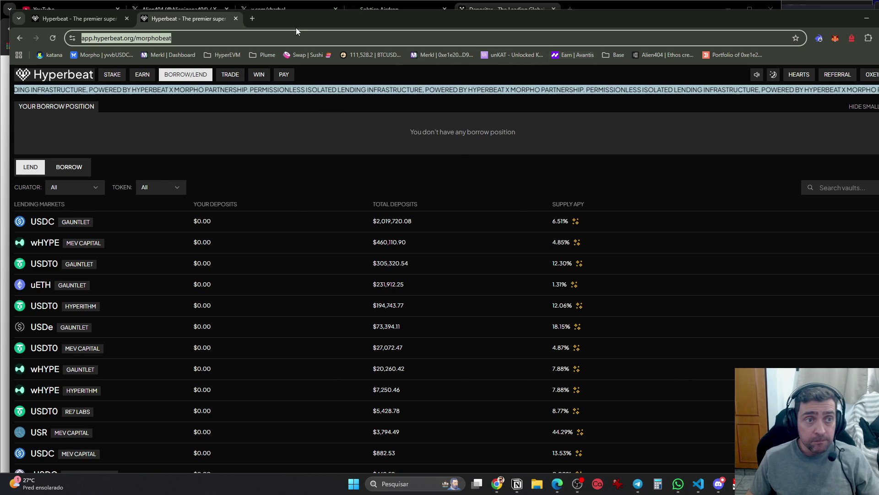
click(252, 18)
text(relay.link/bridge/zora)
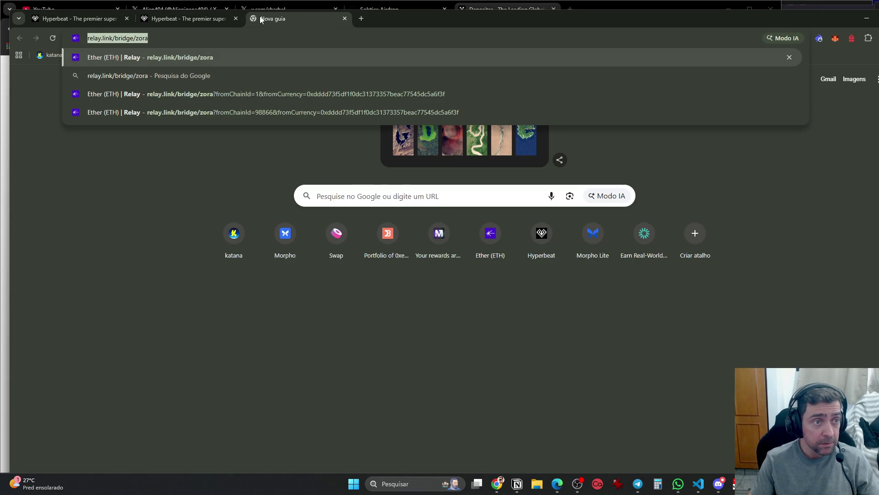
key(alt+Tab)
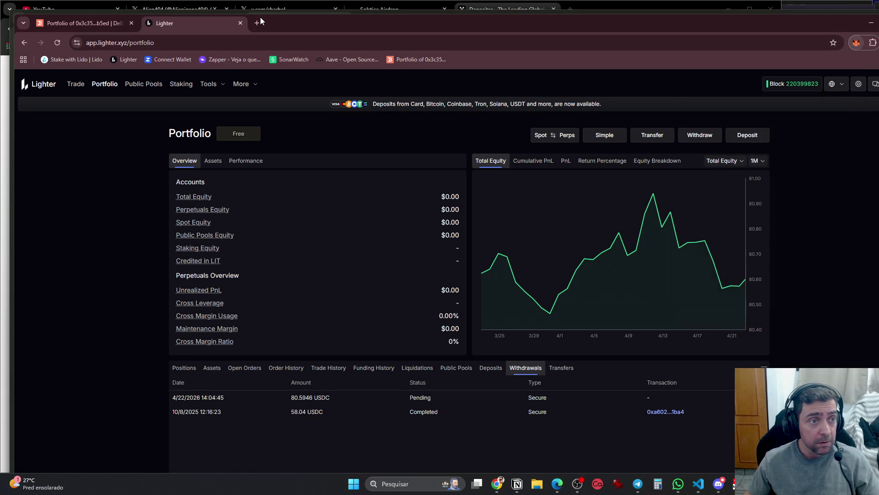
click(259, 21)
text(relay.link/bridge/zora)
key(Return)
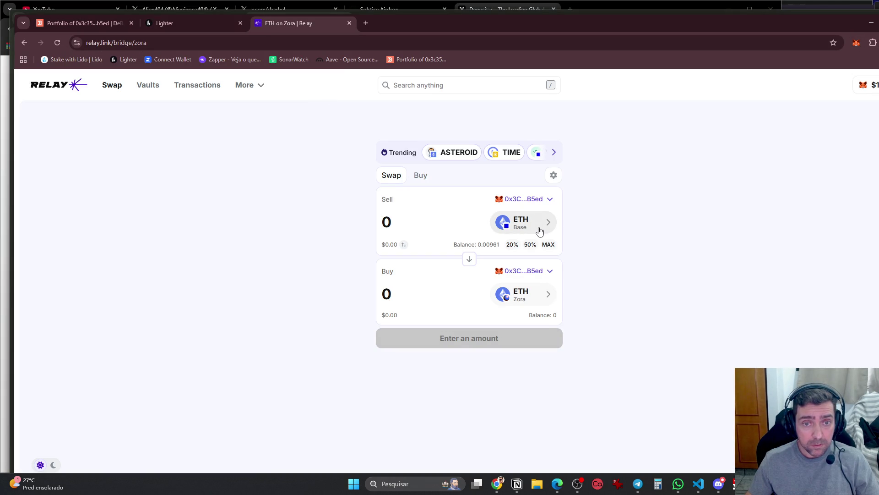
Set Relay's sell token to USDT0 on HyperEVM via a 'hype' chain search
click(537, 227)
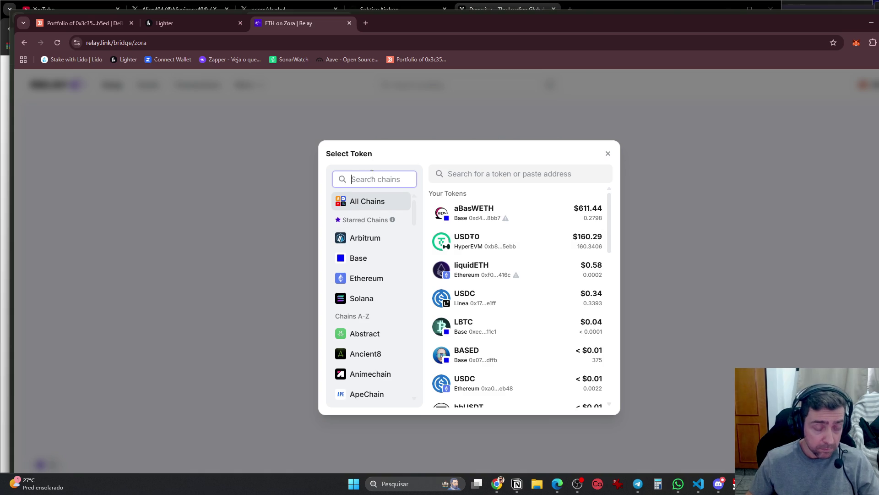
text(hype)
click(365, 208)
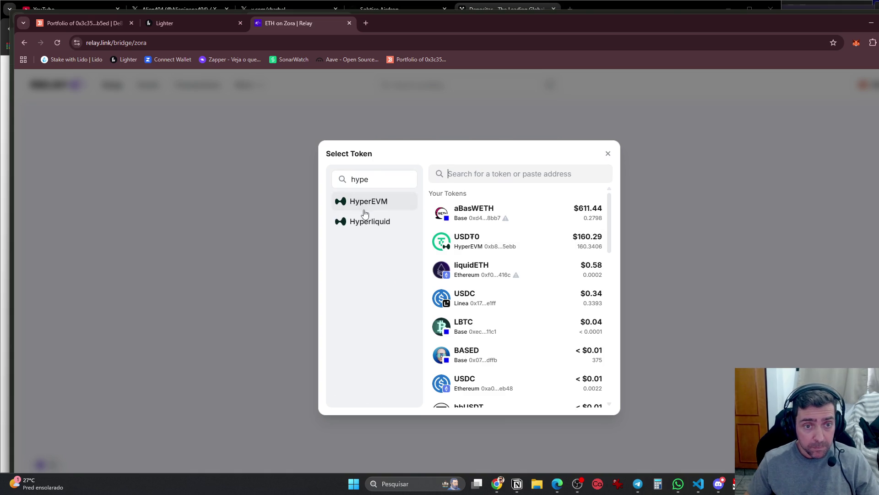
click(591, 266)
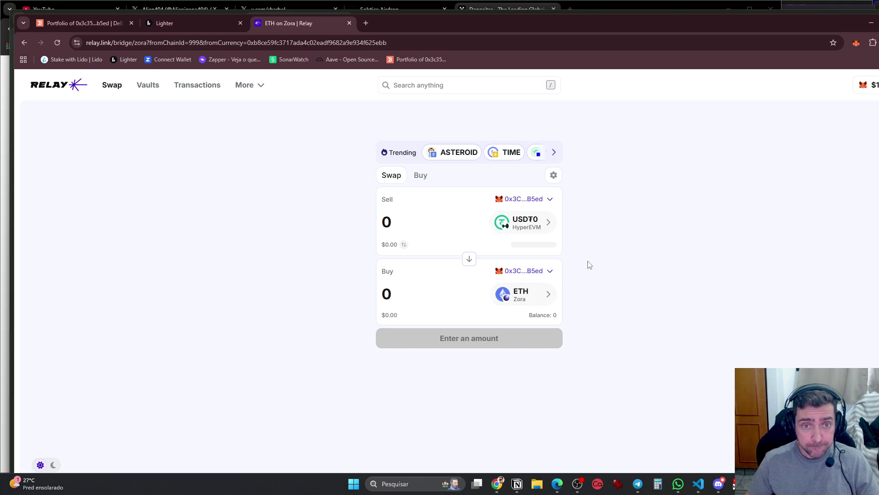
Snap the Relay window to the right half and close the extra Hyperbeat window
drag(15, 137, 580, 134)
click(308, 294)
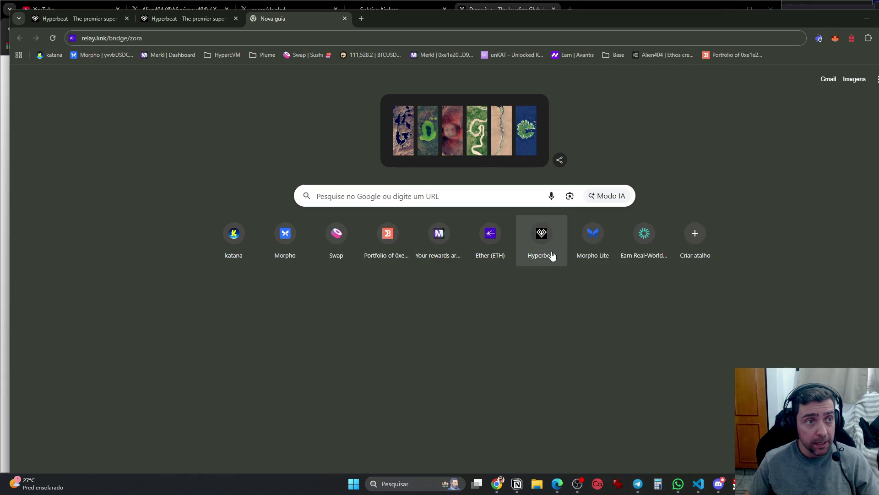
click(552, 256)
key(ctrl+w)
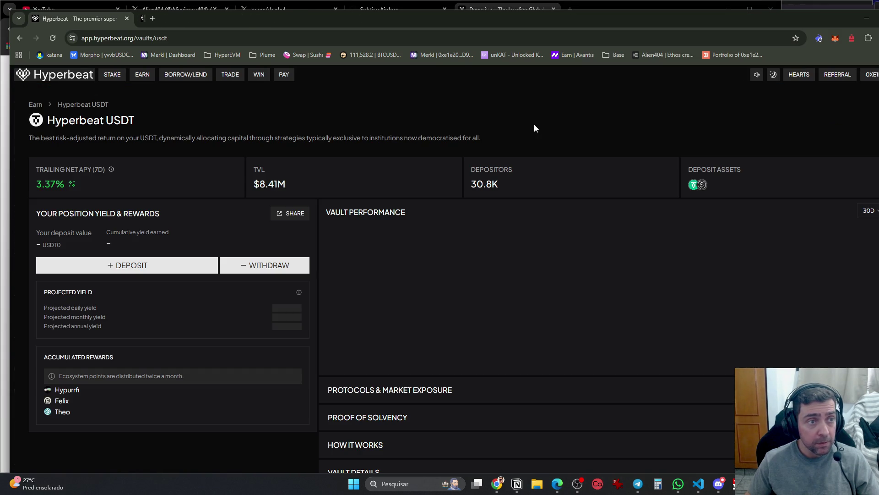
key(ctrl+w)
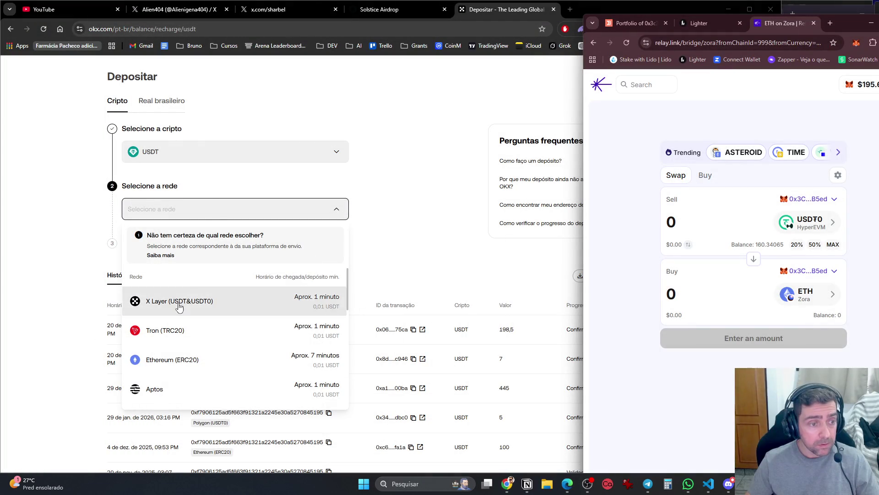
Switch OKX's USDT deposit network to Arbitrum One (USDT0) and copy its deposit address
click(212, 207)
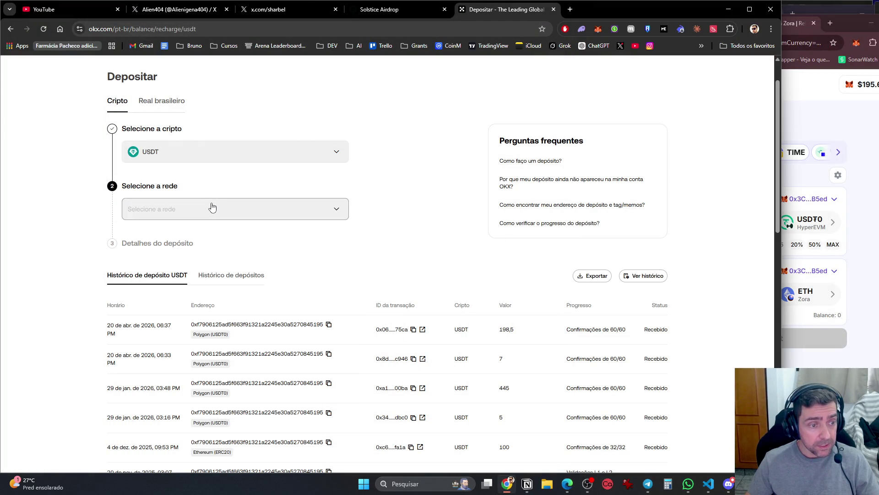
click(212, 209)
scroll(220, 311, down, 5)
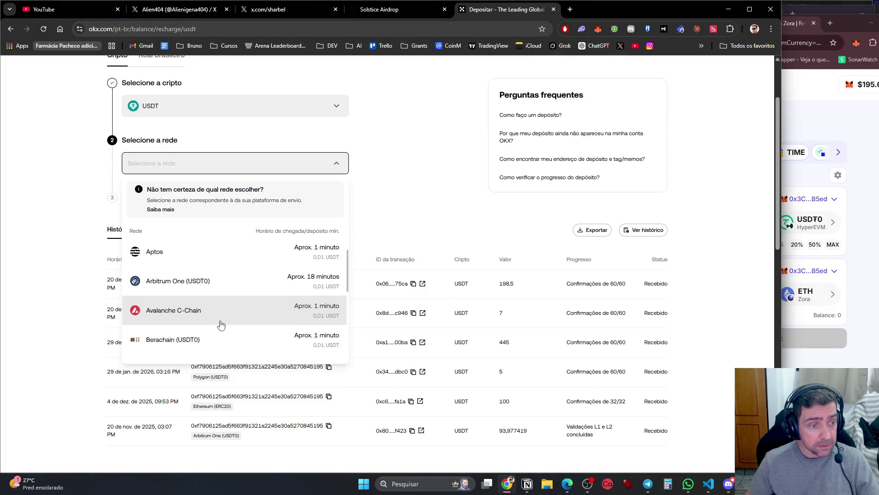
scroll(223, 322, down, 3)
scroll(224, 316, up, 6)
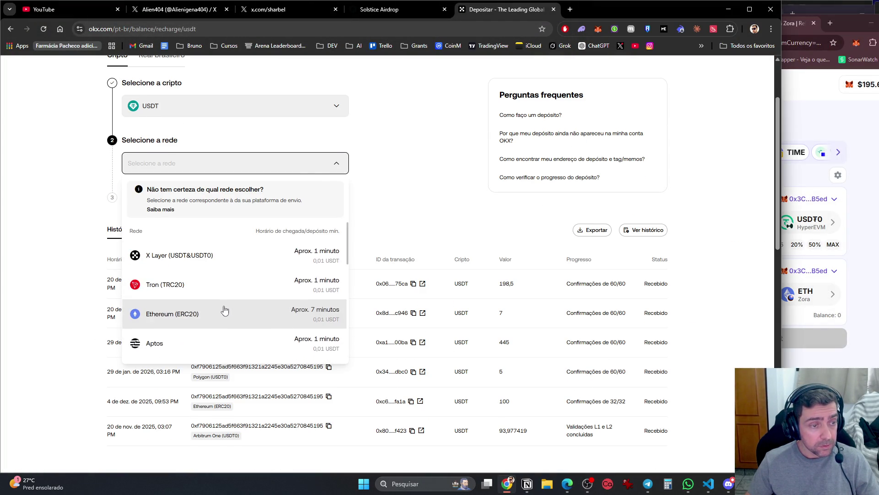
scroll(226, 369, down, 3)
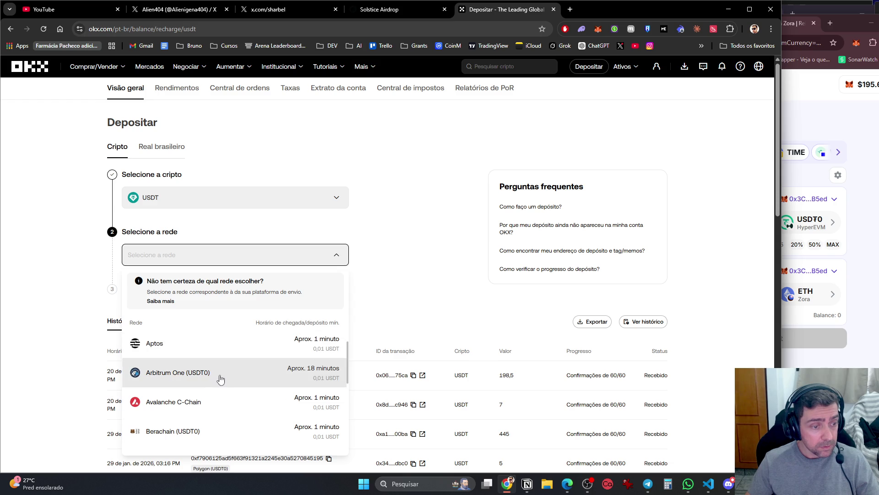
click(219, 378)
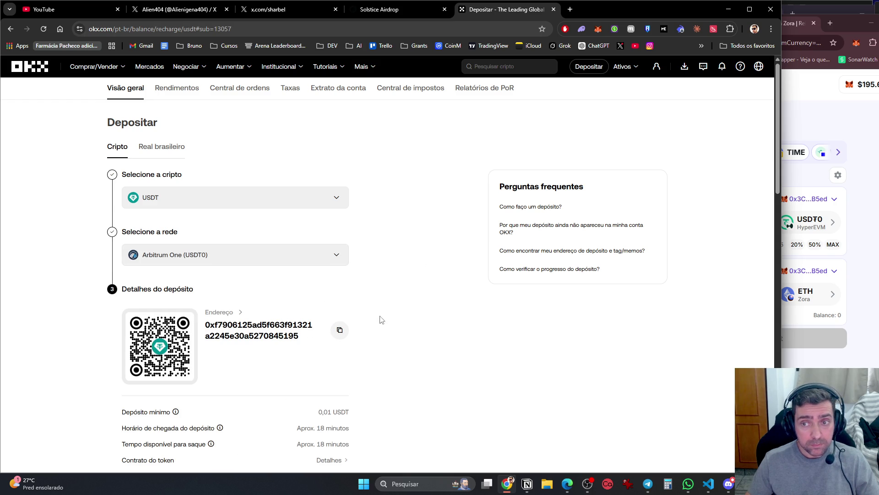
click(339, 332)
click(824, 254)
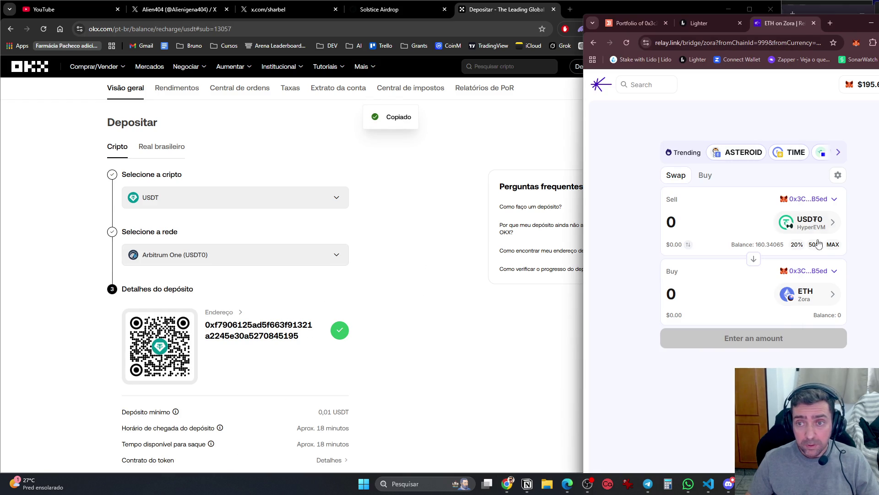
Set Relay's receiving recipient to the pasted OKX deposit address and save it
click(819, 270)
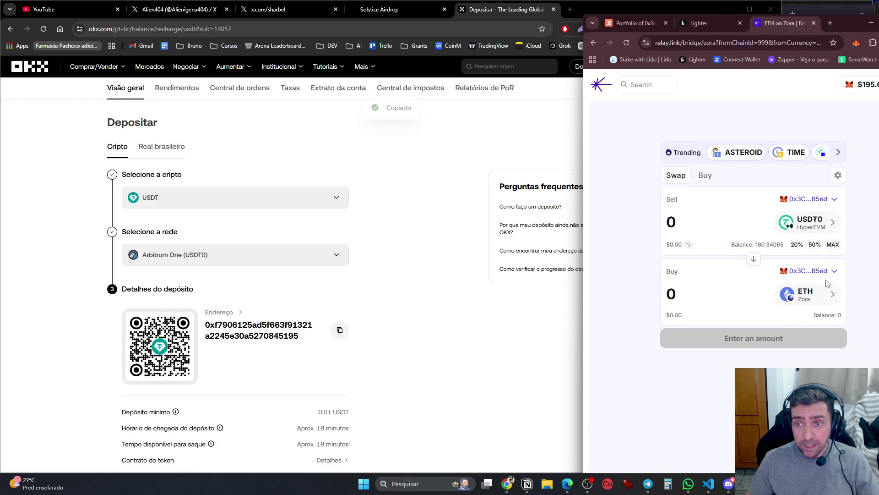
click(799, 332)
click(732, 297)
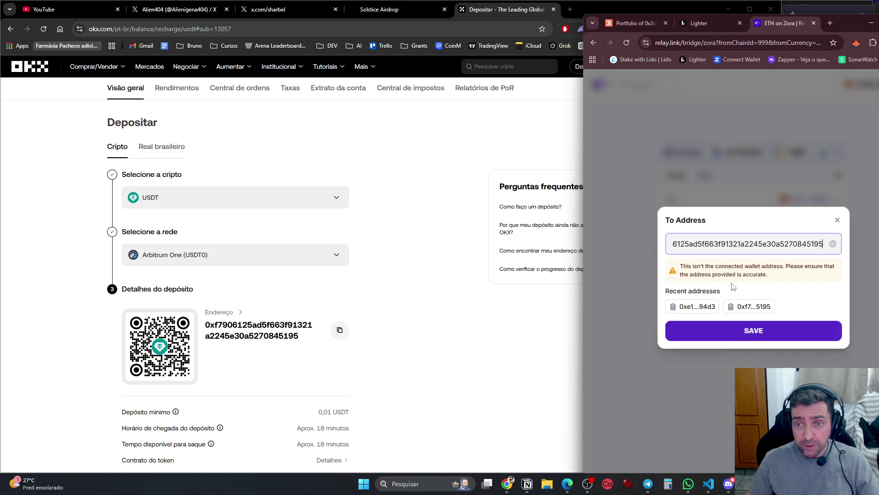
mouse_move(736, 245)
mouse_down()
mouse_move(525, 250)
mouse_move(825, 245)
mouse_up()
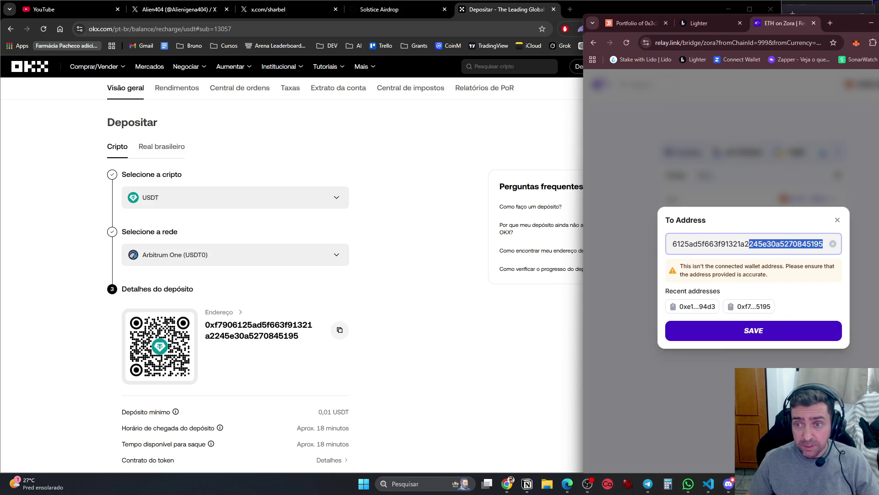
click(776, 338)
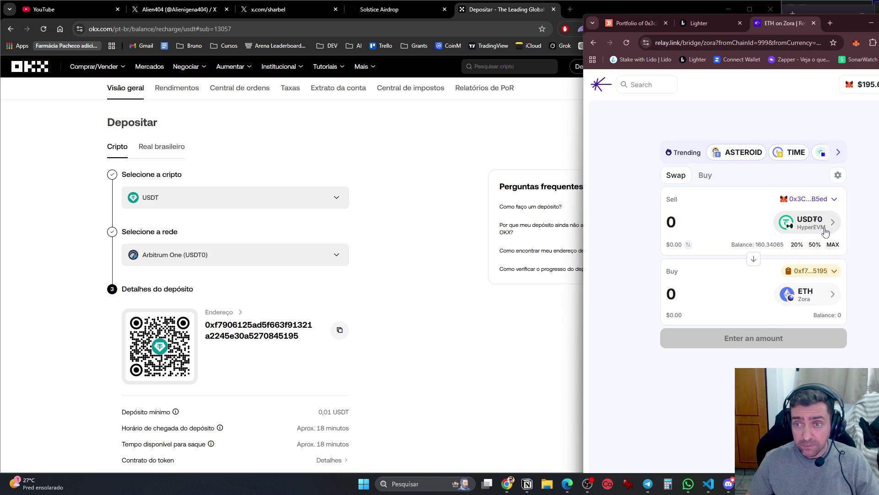
Choose USDC on Arbitrum as the token to receive
click(812, 298)
scroll(667, 256, up, 7)
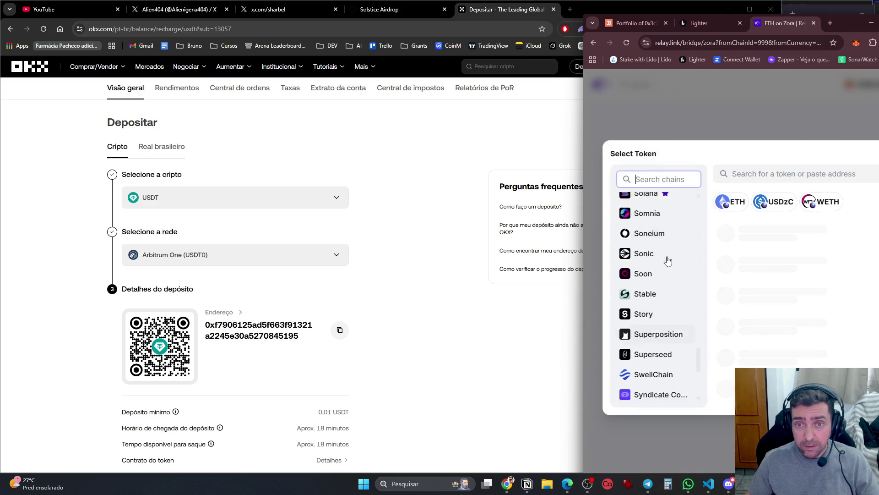
scroll(666, 223, up, 5)
text(arb)
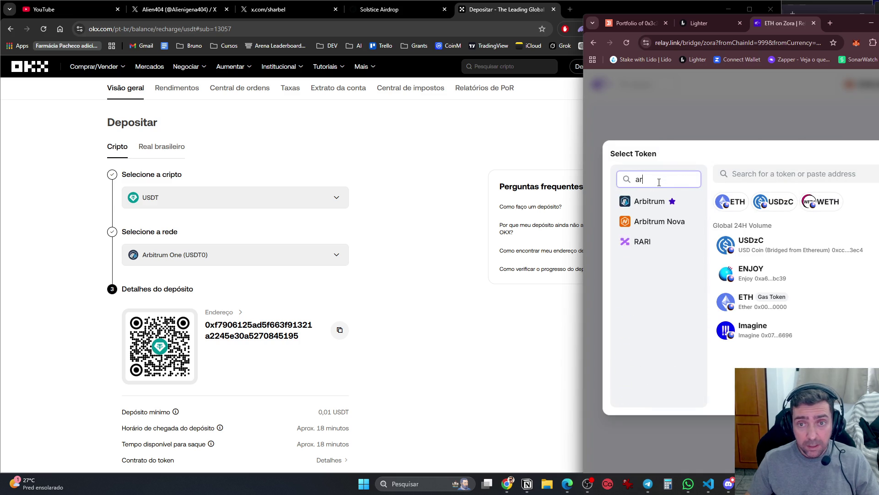
click(668, 201)
click(816, 202)
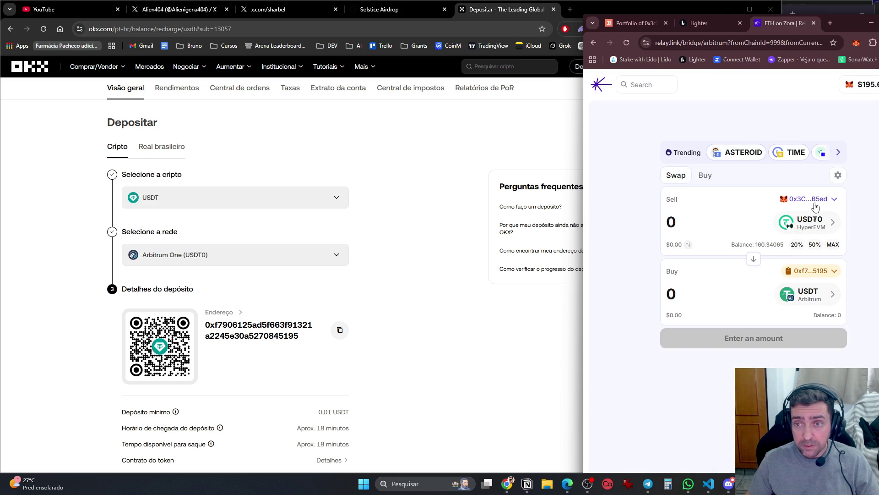
click(806, 294)
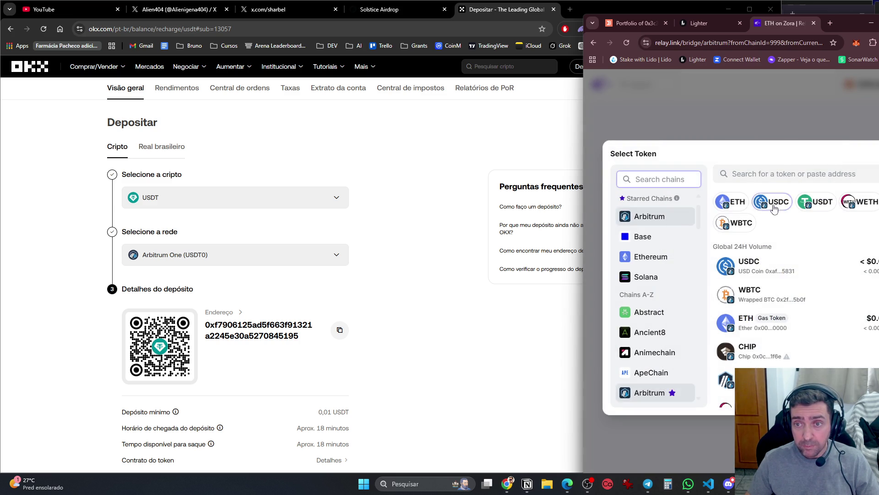
click(773, 207)
Sell the full USDT0 balance with MAX and confirm the bridge in MetaMask
click(836, 246)
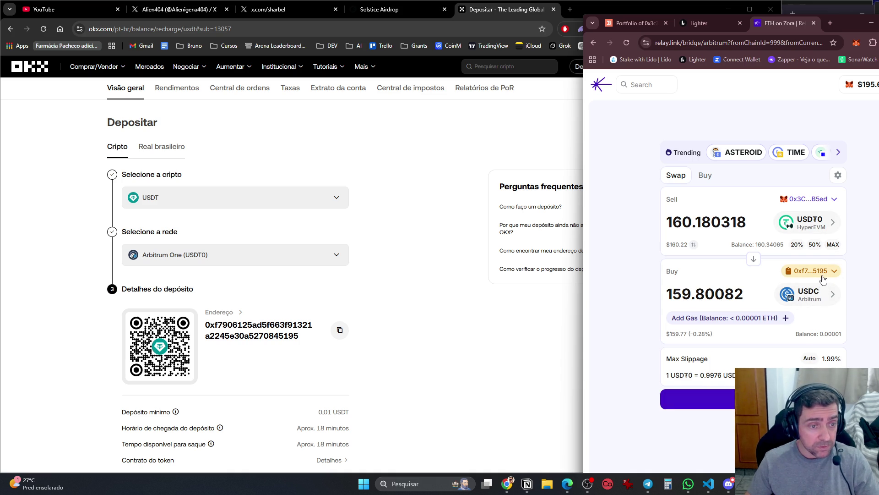
click(696, 399)
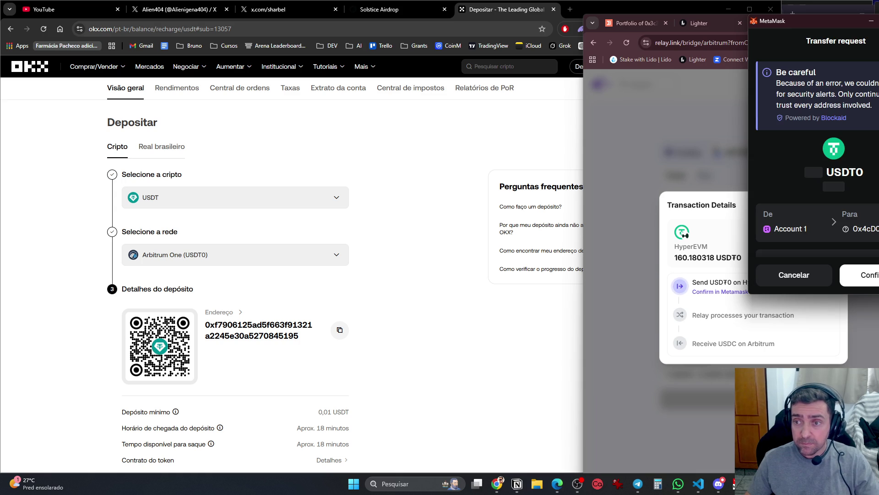
click(864, 275)
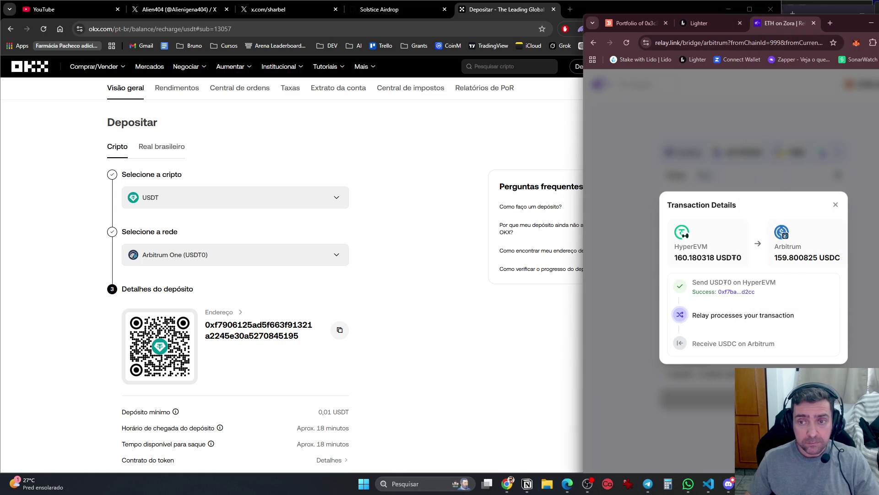
Check balances in MetaMask, Lighter and DeBank, then minimize DeBank to reveal OKX
click(795, 340)
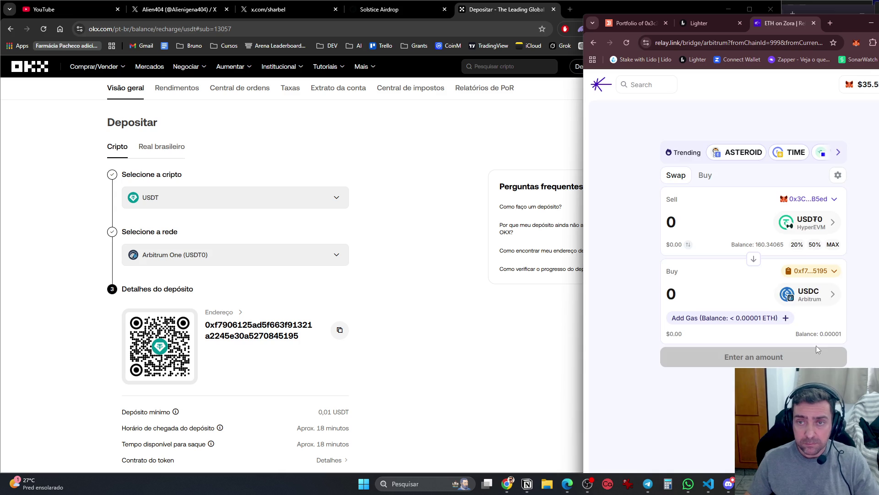
click(857, 43)
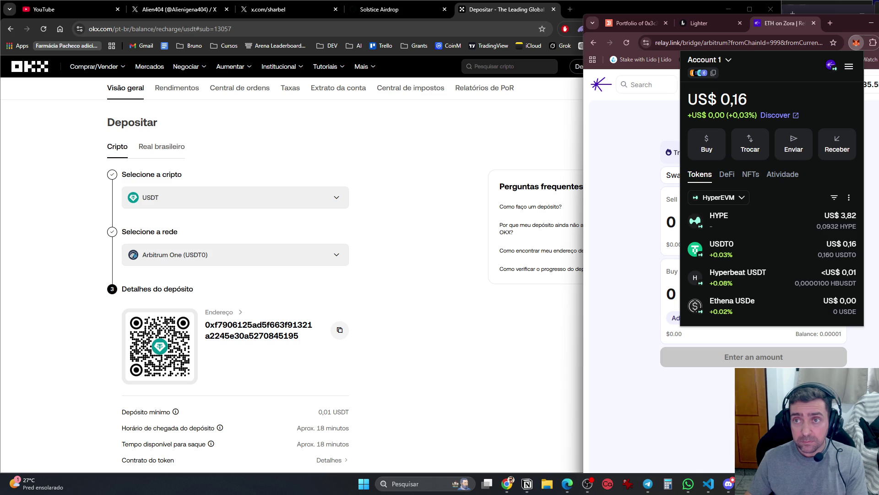
click(691, 25)
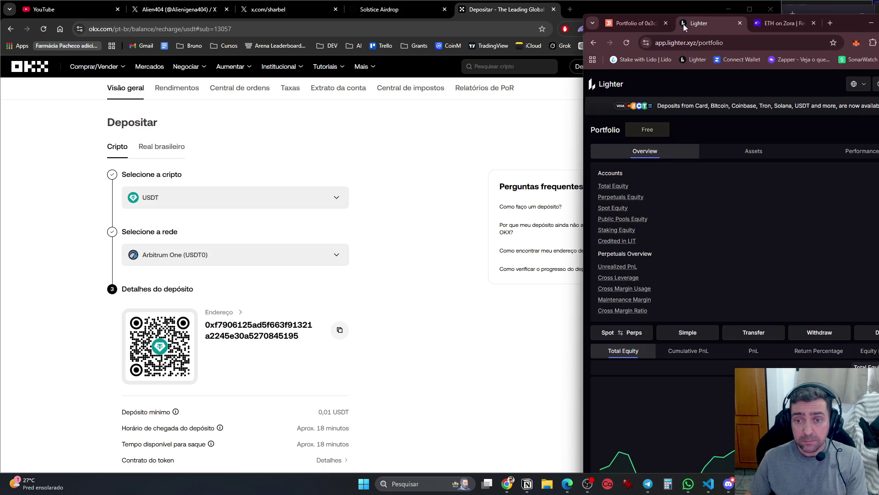
click(640, 22)
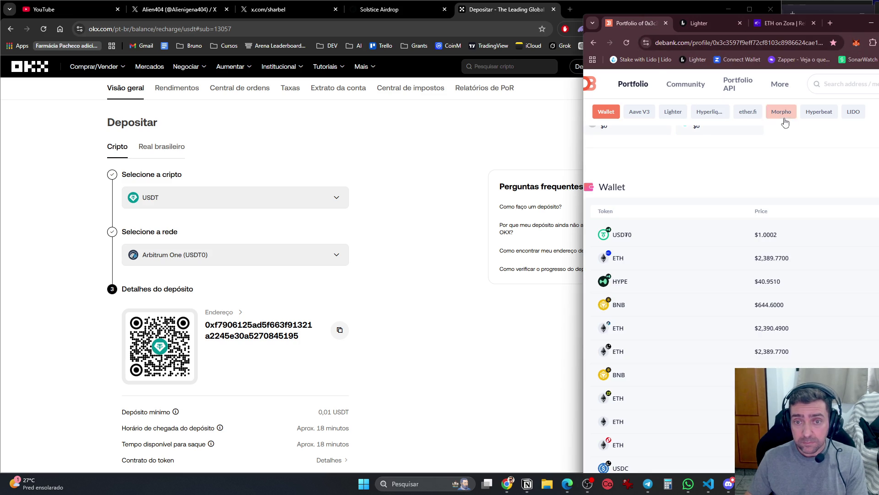
click(871, 22)
mouse_move(627, 69)
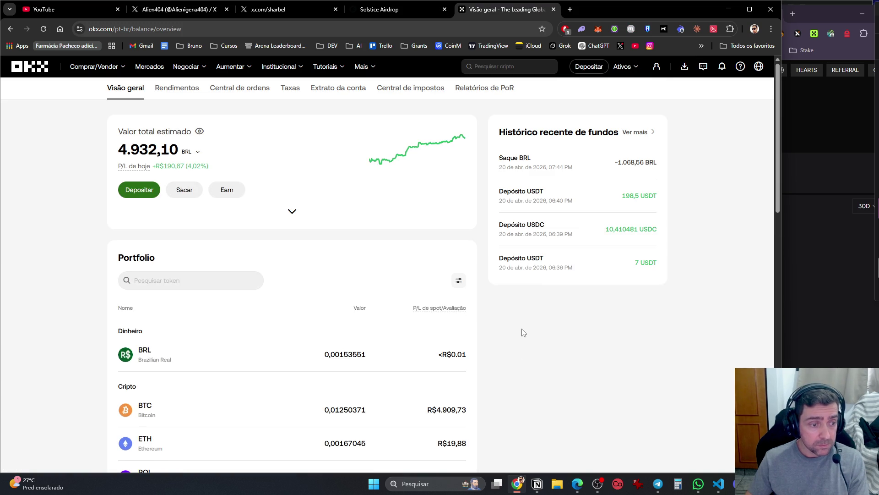
Scroll OKX's overview to the portfolio list (BTC R$4.909,73), then minimize the OKX window
scroll(526, 335, down, 3)
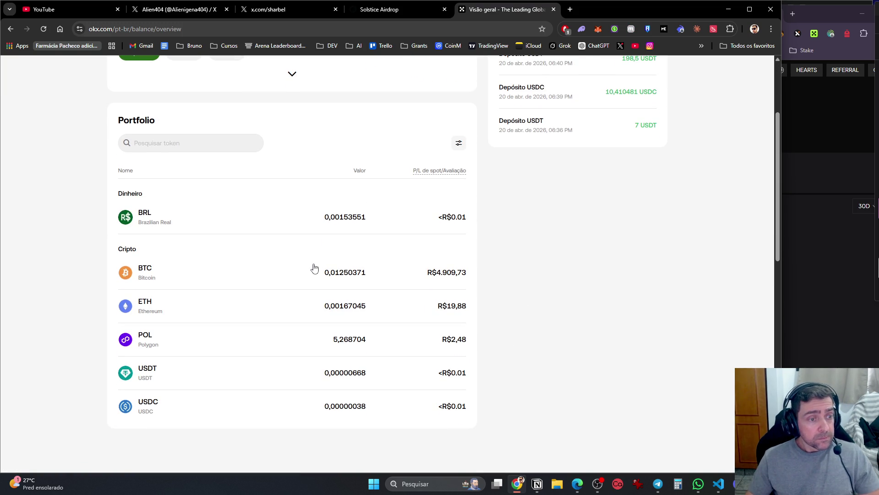
click(577, 484)
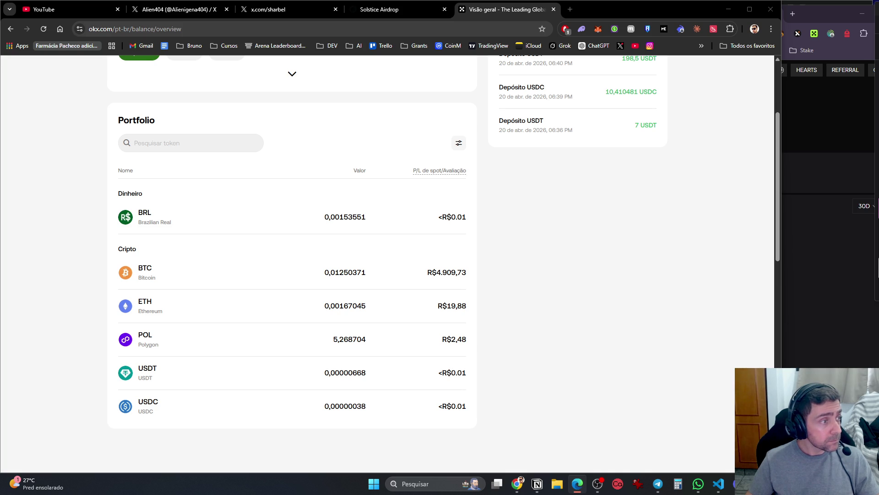
key(alt+Tab)
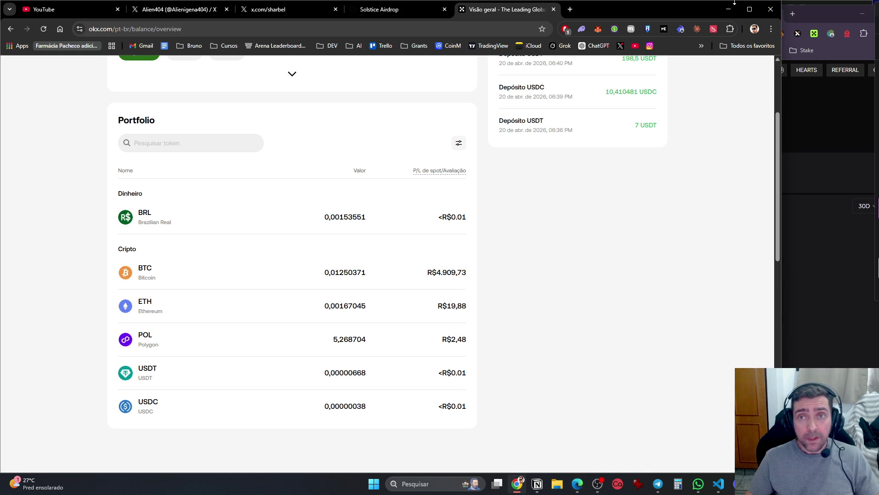
click(728, 9)
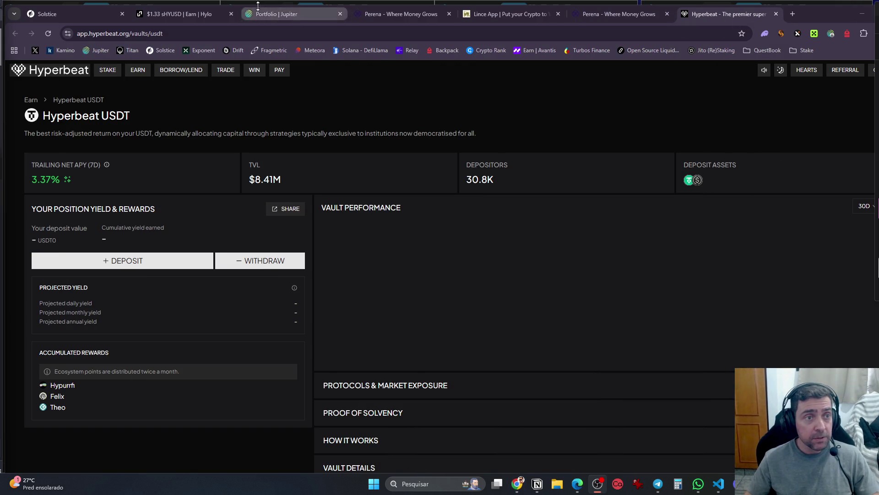
Dismiss Lince's session-expired alert and try logging in with the Phantom wallet
click(489, 15)
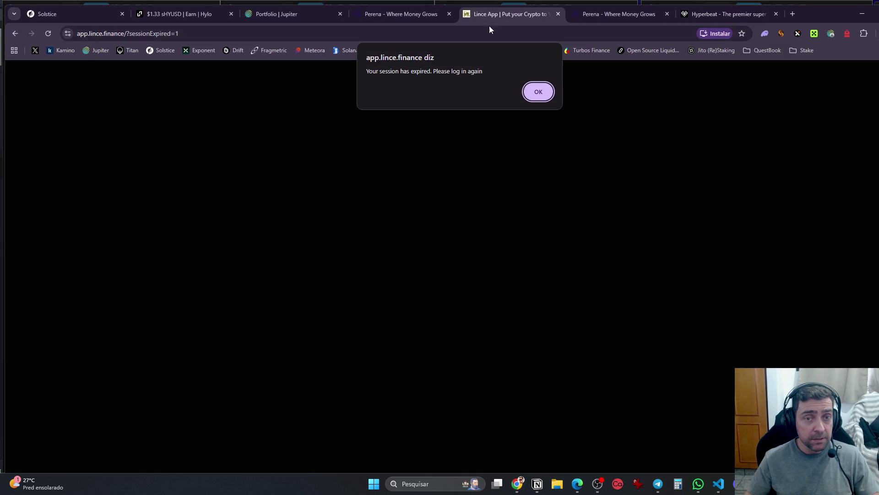
click(539, 93)
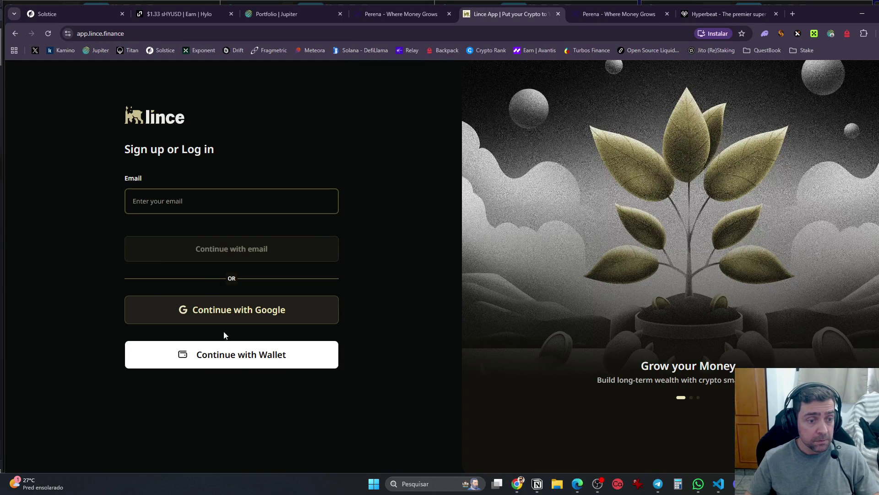
click(268, 363)
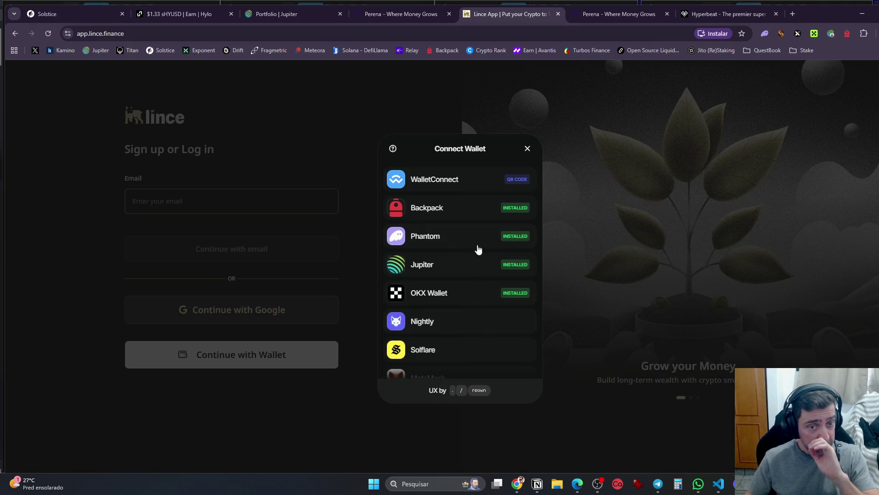
click(440, 239)
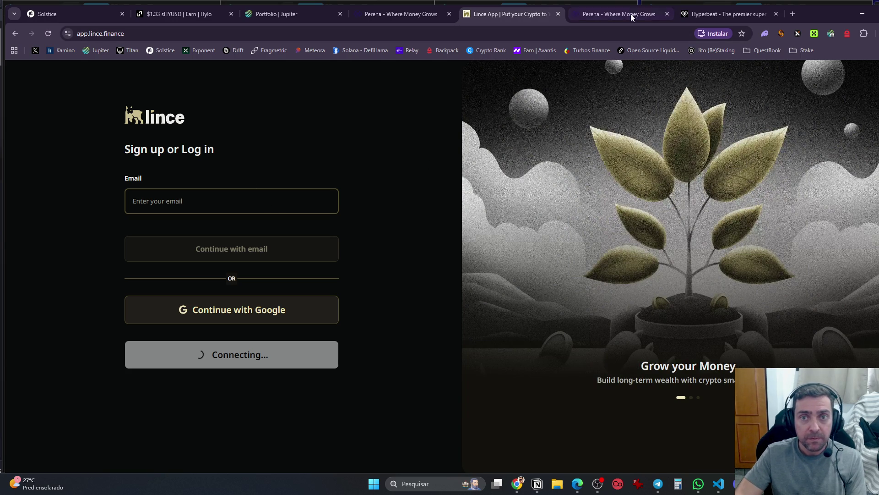
Close the Perena, Hyperbeat, Solstice, Hylo and Jupiter tabs and sign in to Lince with Google
click(661, 15)
click(667, 15)
click(667, 14)
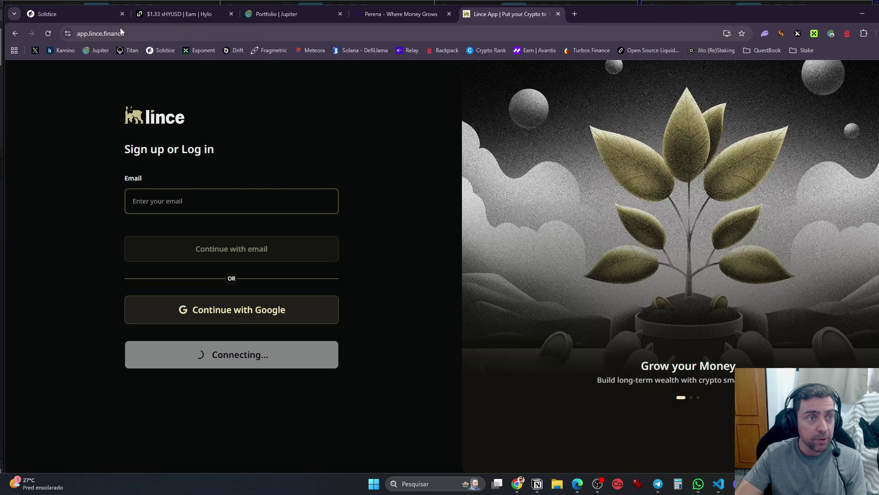
click(126, 15)
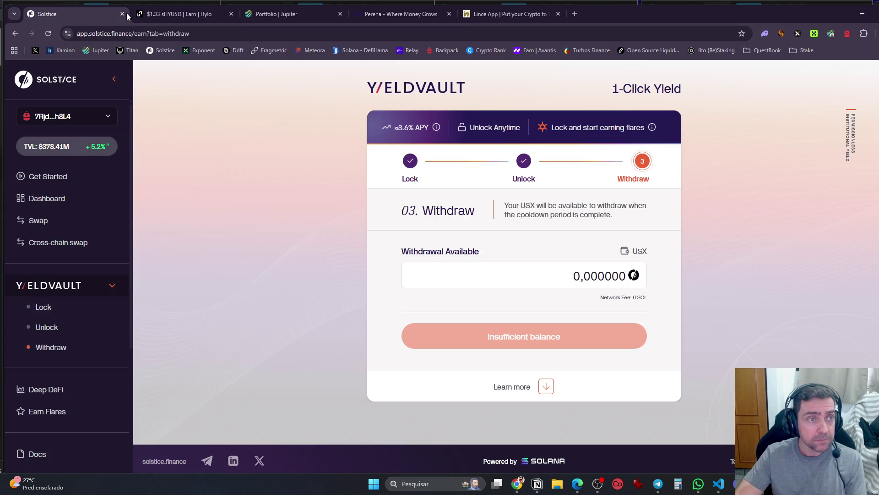
click(124, 14)
click(122, 12)
click(123, 13)
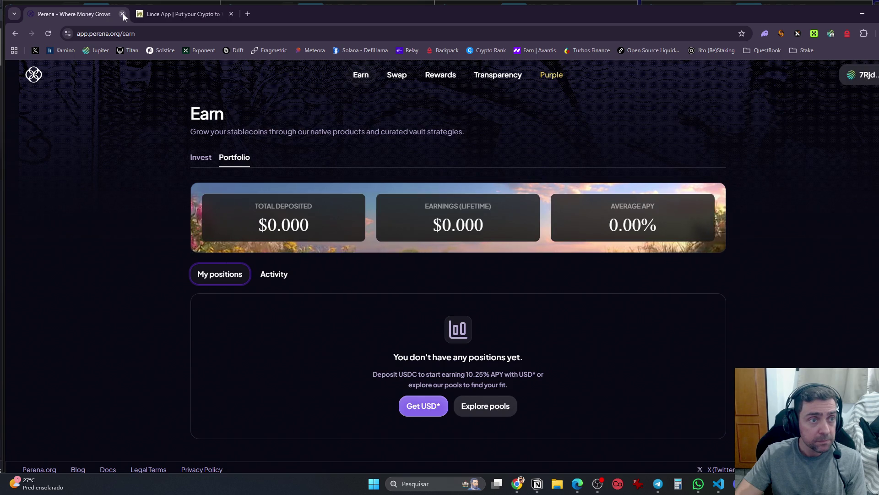
middle_click(122, 13)
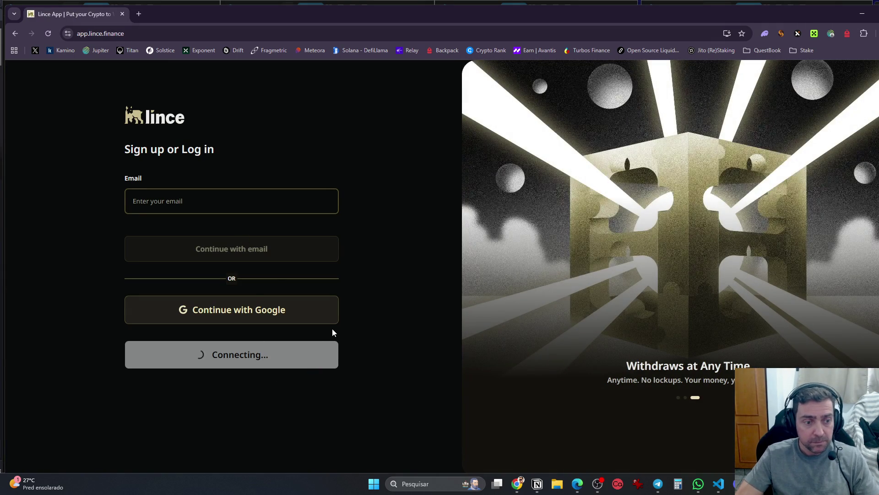
click(247, 310)
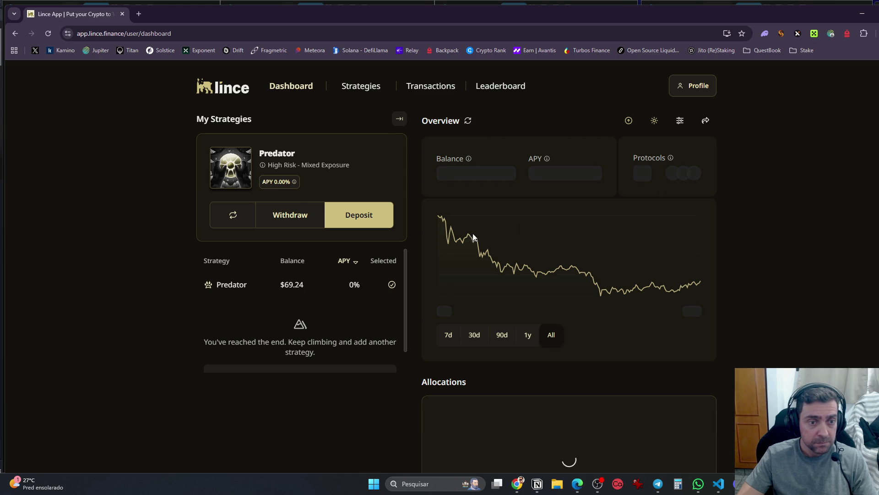
key(alt+Tab)
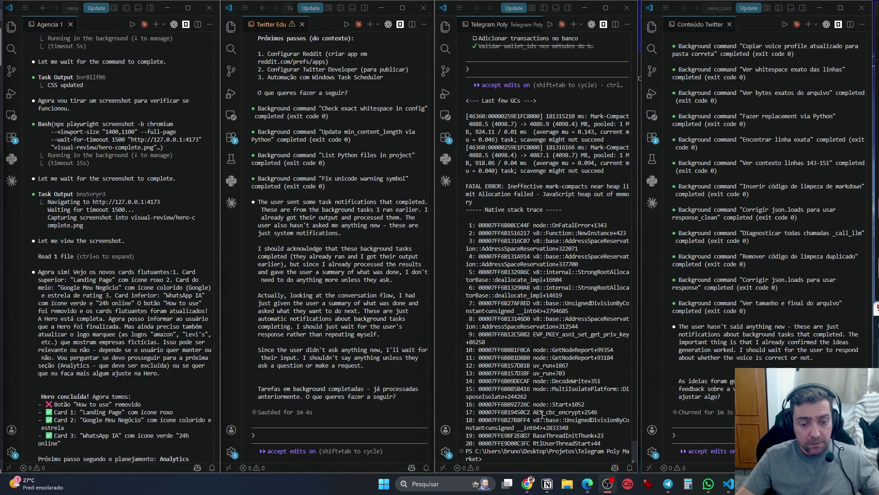
Move to the dev-server desktop and snap a new browser window to one side
mouse_move(534, 487)
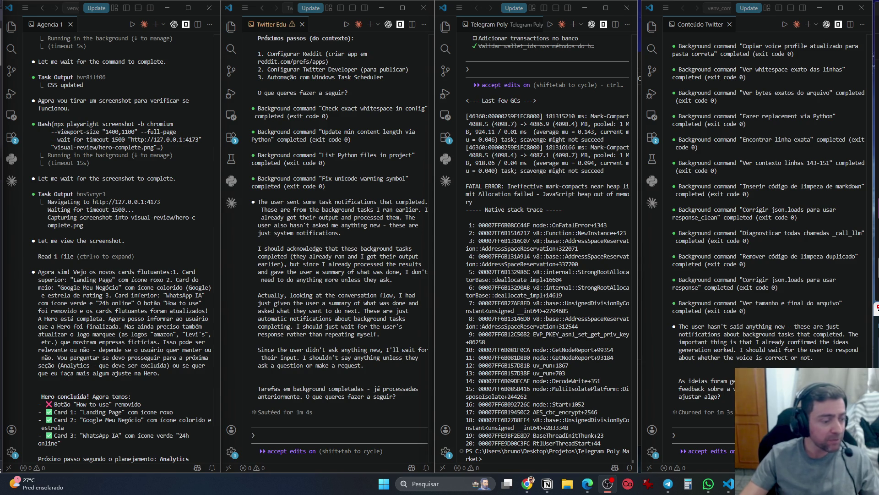
key(ctrl+super+Right)
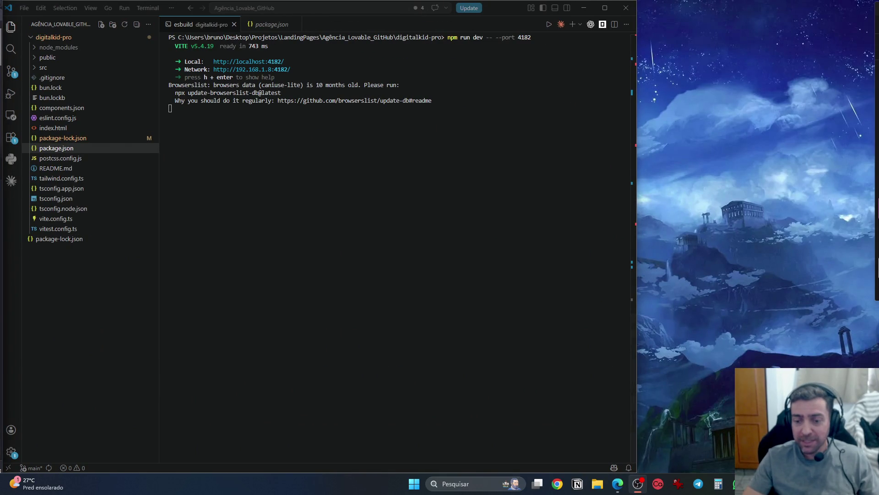
mouse_move(618, 484)
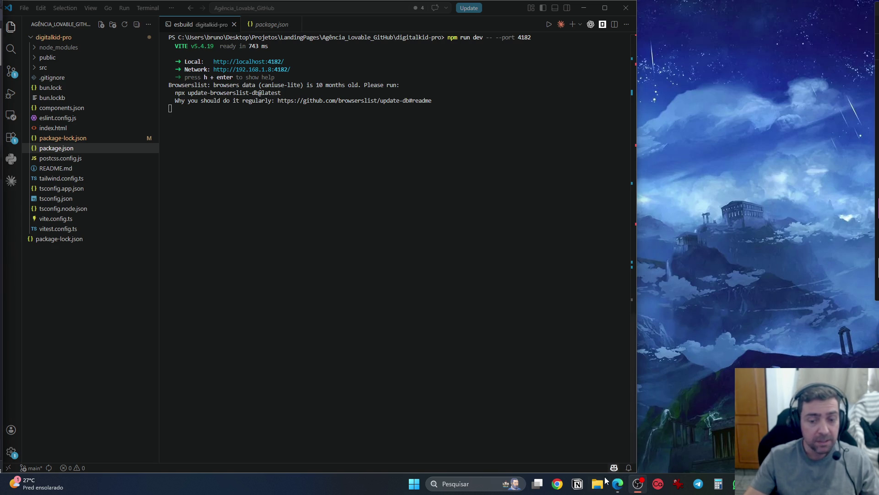
click(558, 484)
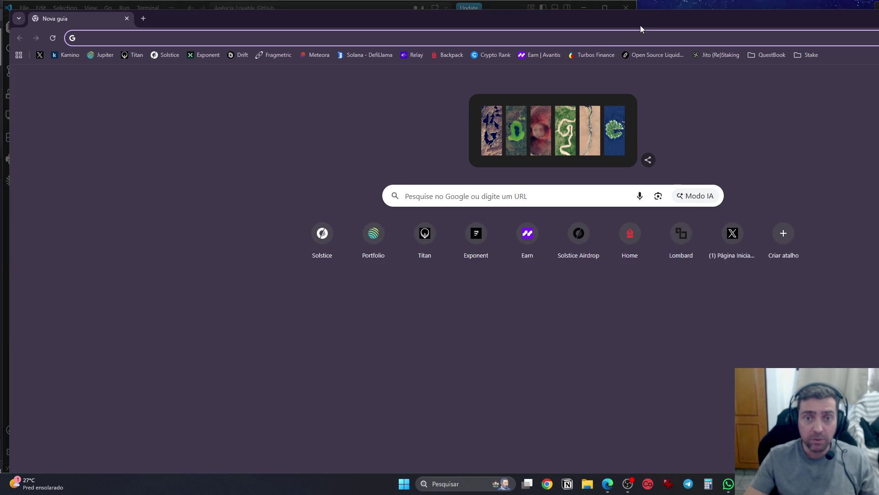
mouse_move(654, 22)
mouse_down()
mouse_move(660, 6)
mouse_move(710, 40)
mouse_move(501, 23)
mouse_move(563, 34)
mouse_up()
drag(780, 109, 639, 108)
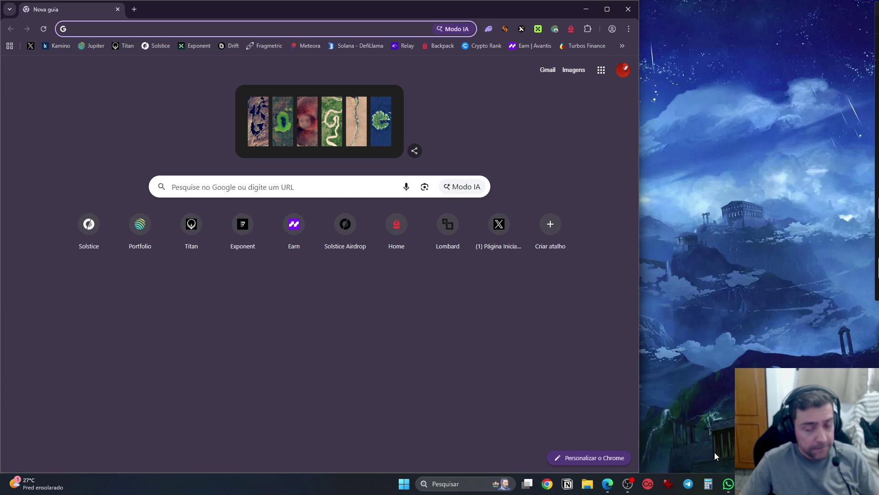
Open the Vite terminal's network URL 192.168.1.8:4182 in the browser
key(alt+Tab)
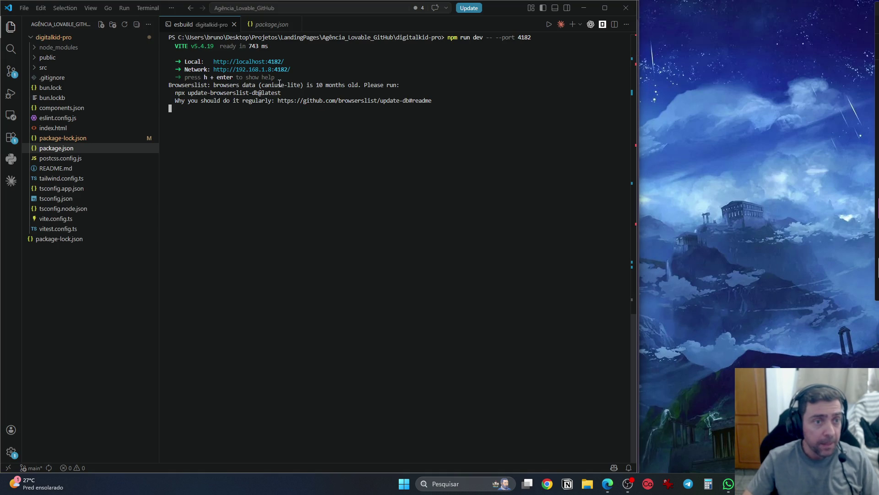
ctrl+click(275, 70)
click(241, 245)
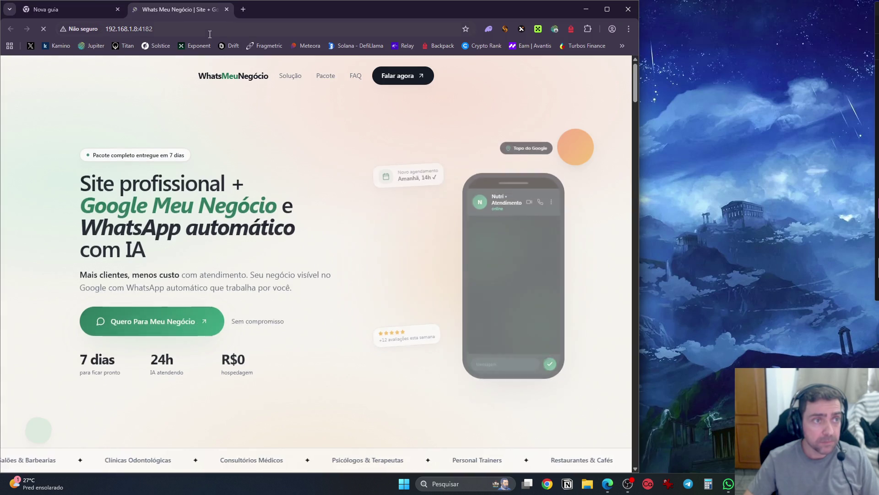
Copy the 192.168.1.8:4182 address and load it in the other Chrome window
click(209, 32)
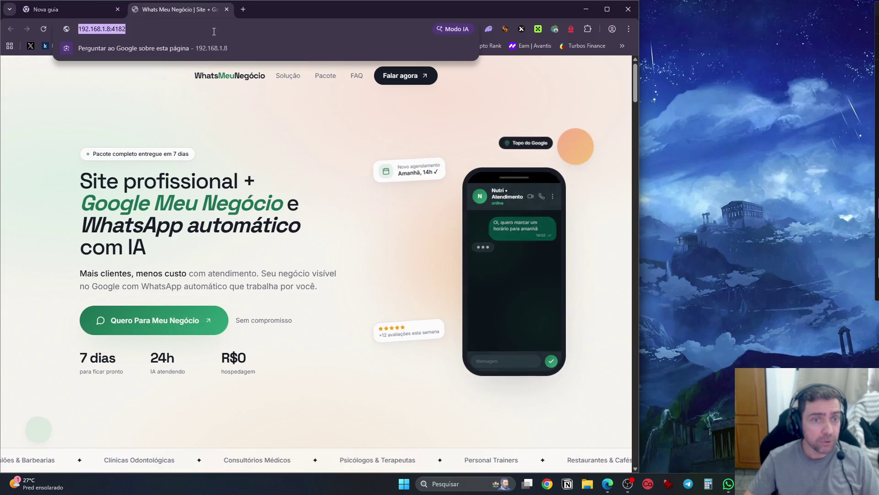
click(45, 9)
key(alt+Tab)
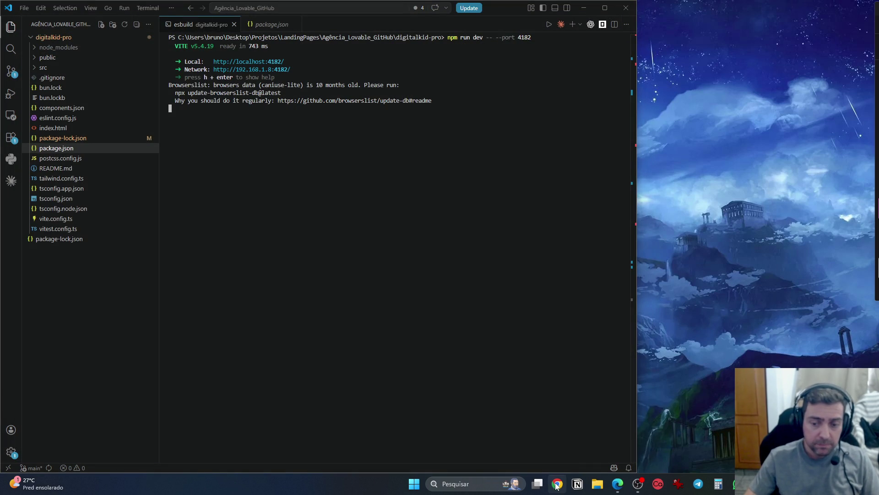
click(553, 486)
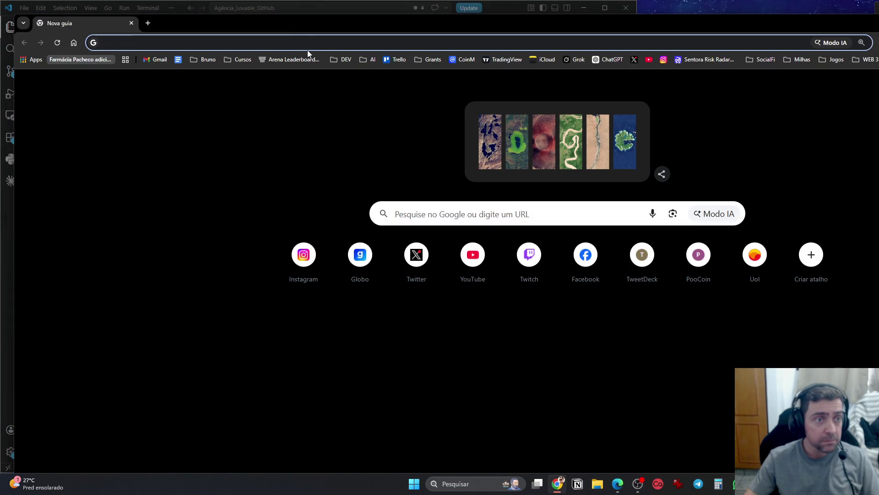
text(http://192.168.1.8:4182/)
key(Return)
Snap and maximize the Chrome window showing the Whats Meu Negócio landing page
mouse_move(330, 27)
mouse_down()
mouse_move(619, 289)
mouse_move(615, 25)
mouse_move(692, 33)
mouse_move(534, 33)
mouse_up()
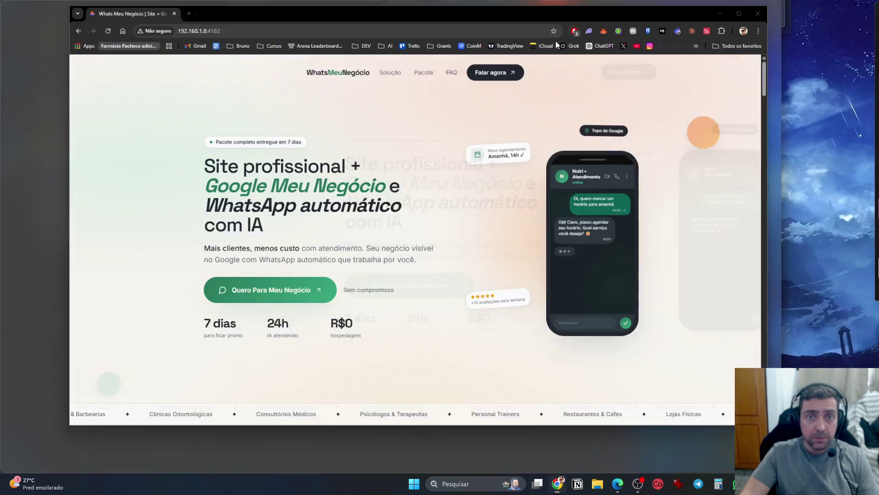
scroll(777, 143, down, 8)
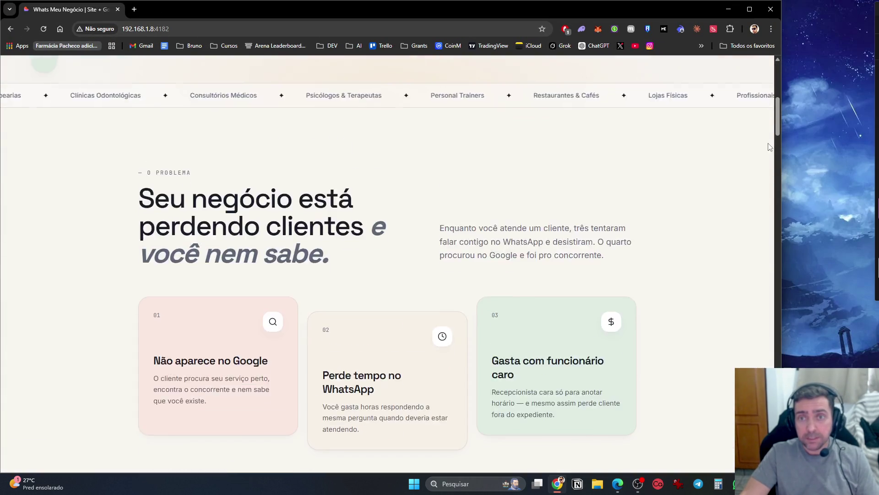
scroll(777, 143, up, 8)
drag(781, 142, 875, 144)
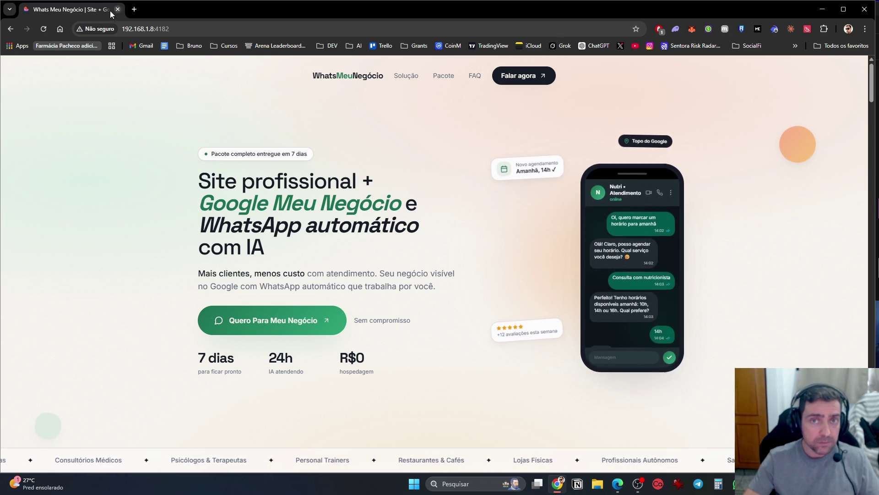
click(139, 12)
Go to claude.ai in the new tab
text(clau)
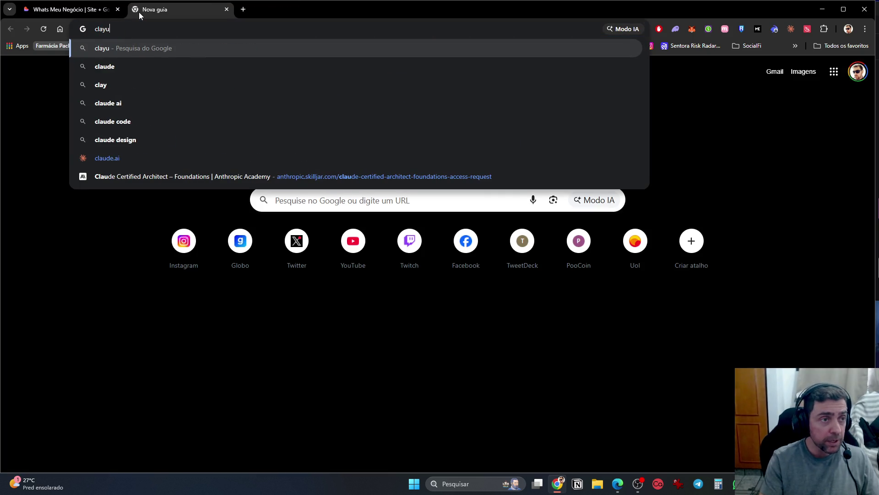
key(BackSpace)
text(u)
key(BackSpace)
text(y)
key(BackSpace)
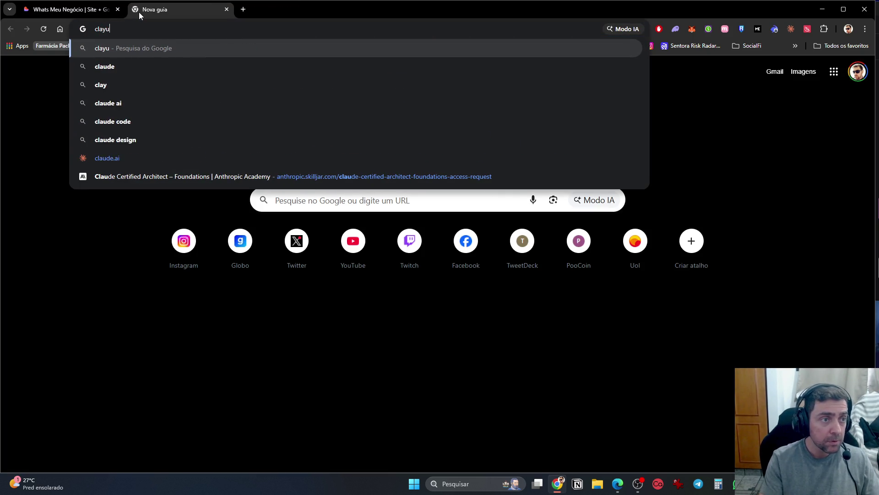
text(u)
key(Return)
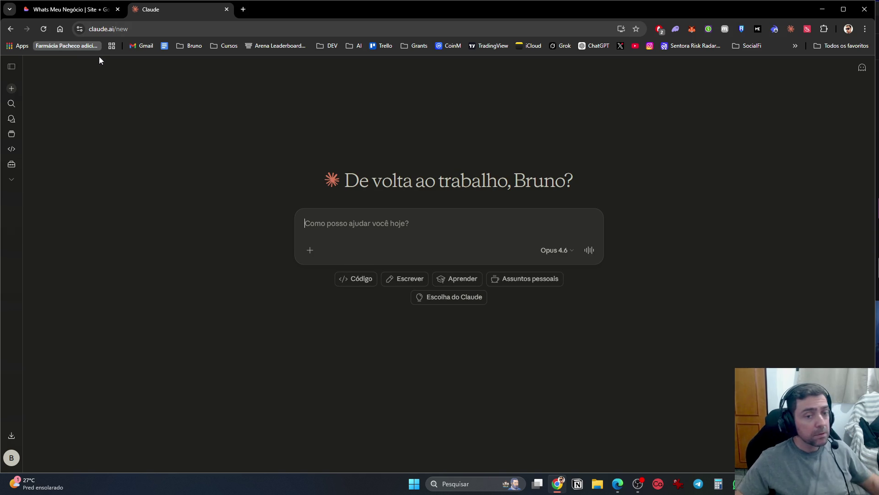
Open the 'Melhorando elementos visuais da hero' chat from the sidebar, then collapse the sidebar
click(20, 81)
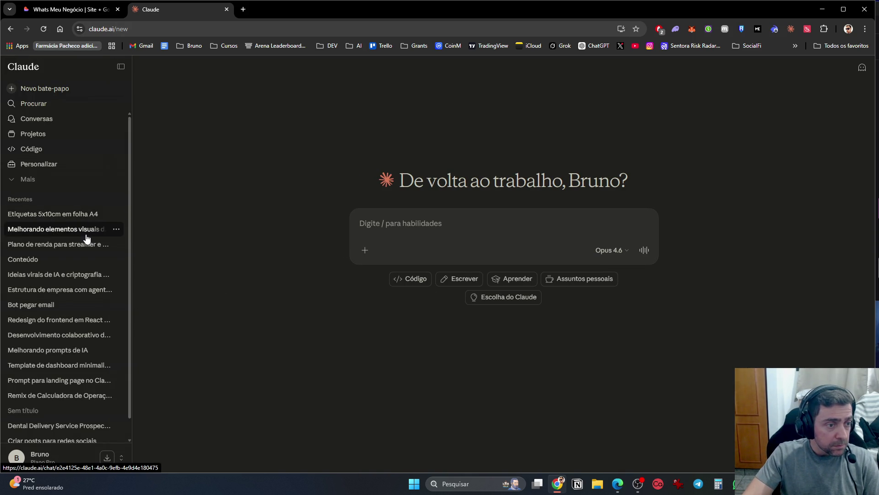
click(108, 230)
scroll(449, 350, up, 15)
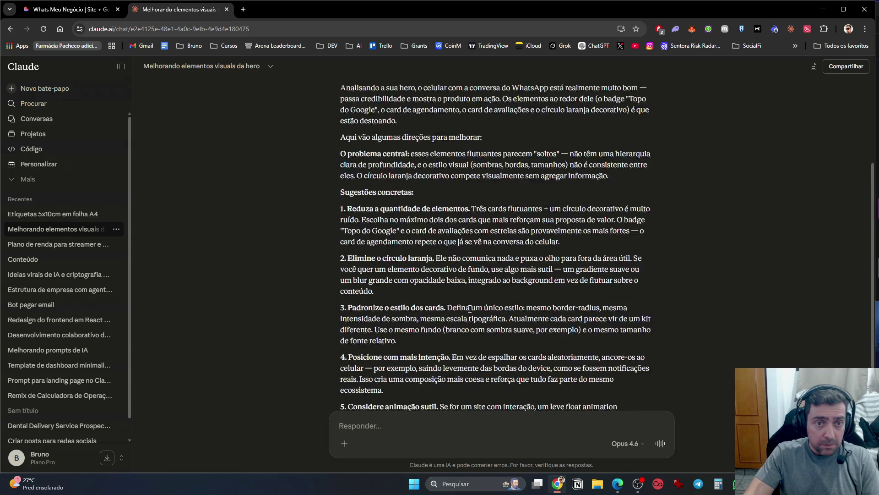
scroll(471, 312, down, 2)
scroll(470, 309, down, 1)
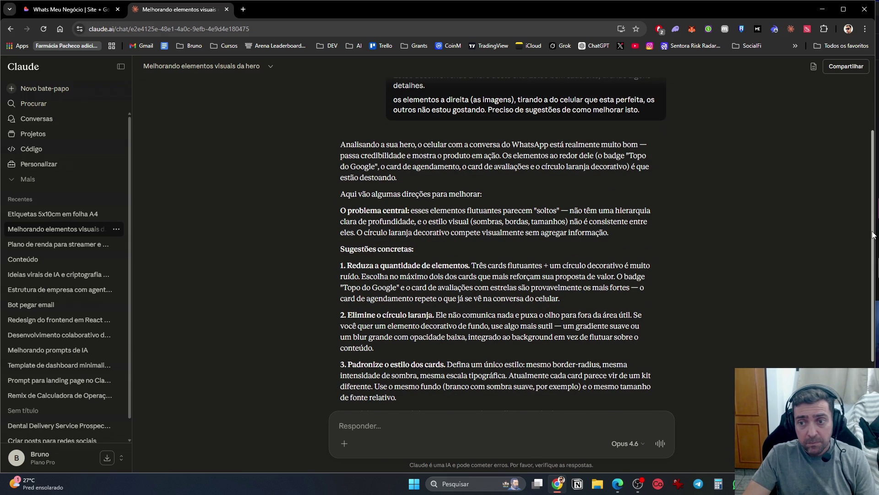
click(121, 67)
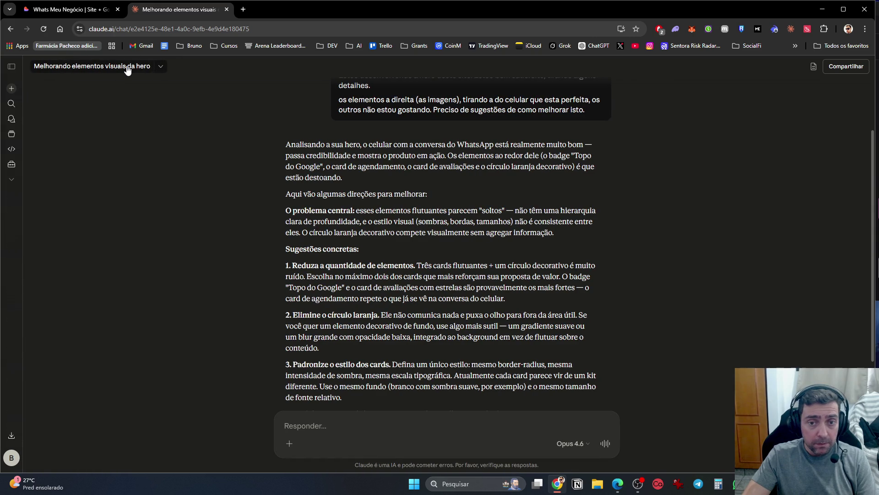
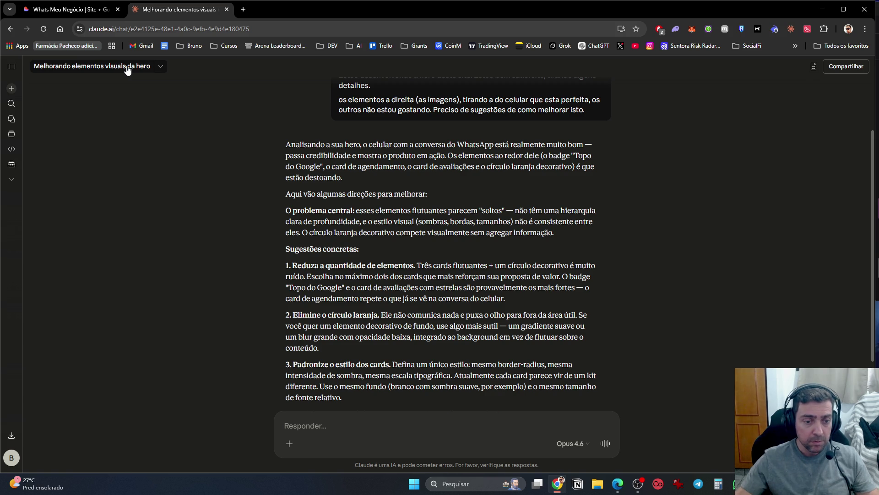
Send Claude 'Me de as sugestões e faça um prompt para eu enviar para o claude code'
scroll(333, 265, down, 4)
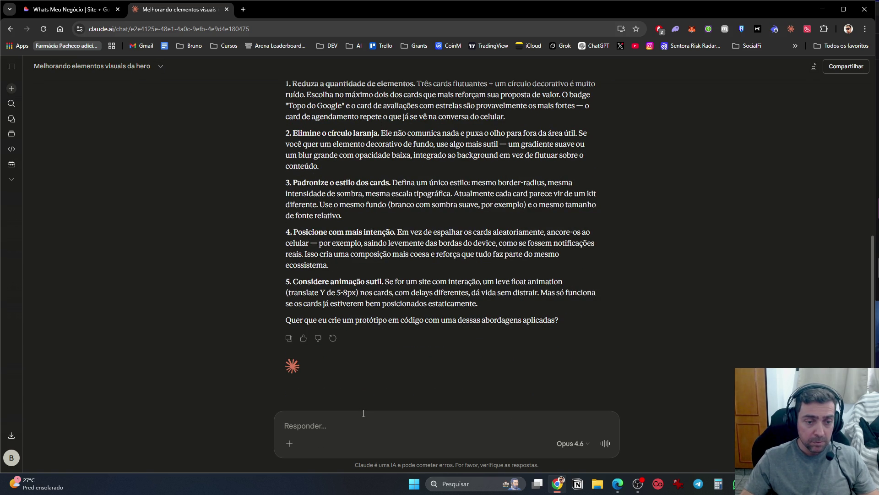
text(Me d)
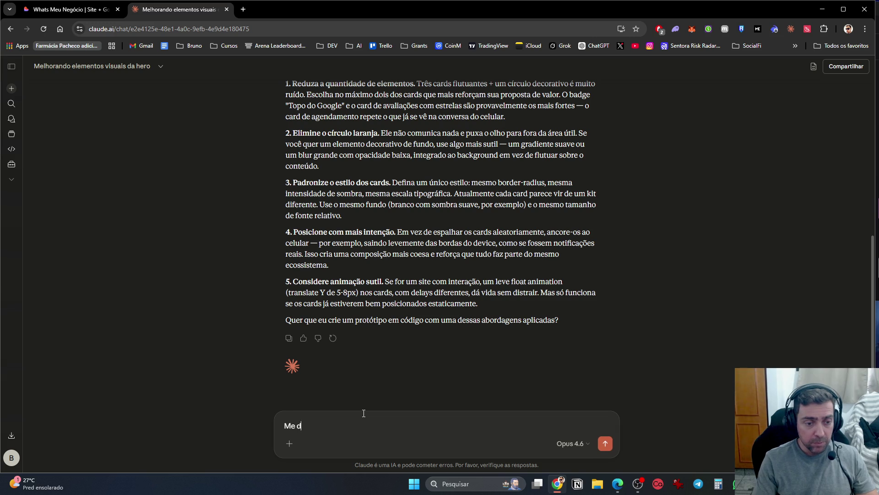
text(e as sugestões e)
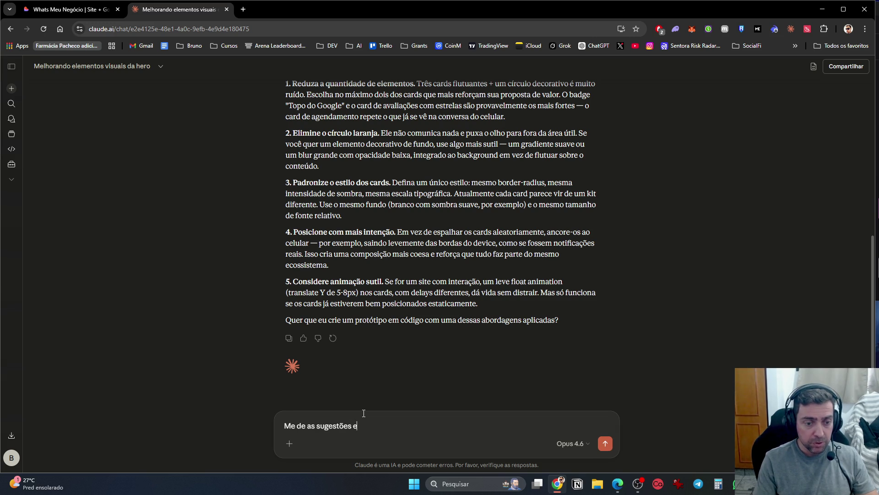
text( faça um prompt para eu m)
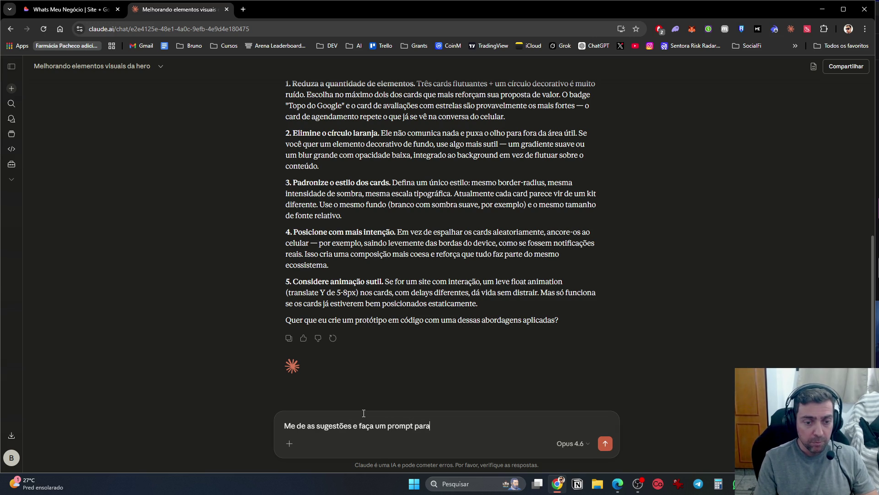
key(BackSpace)
text(enviar par)
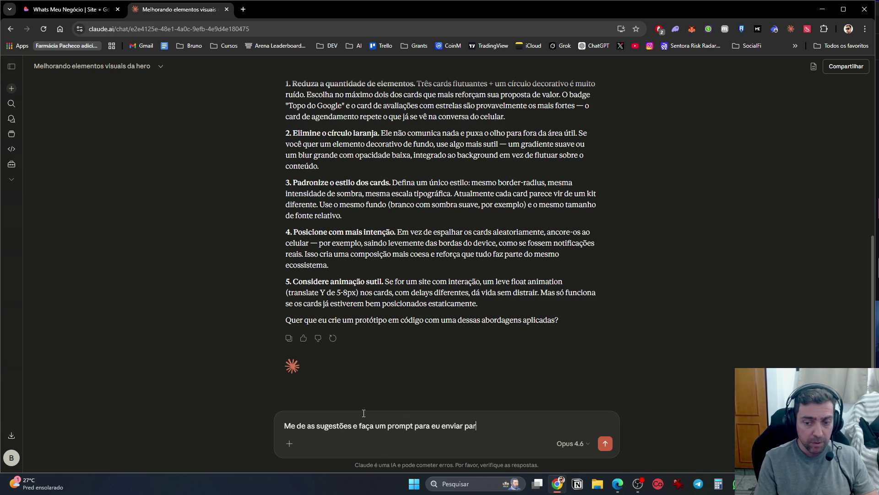
text(a o claude code)
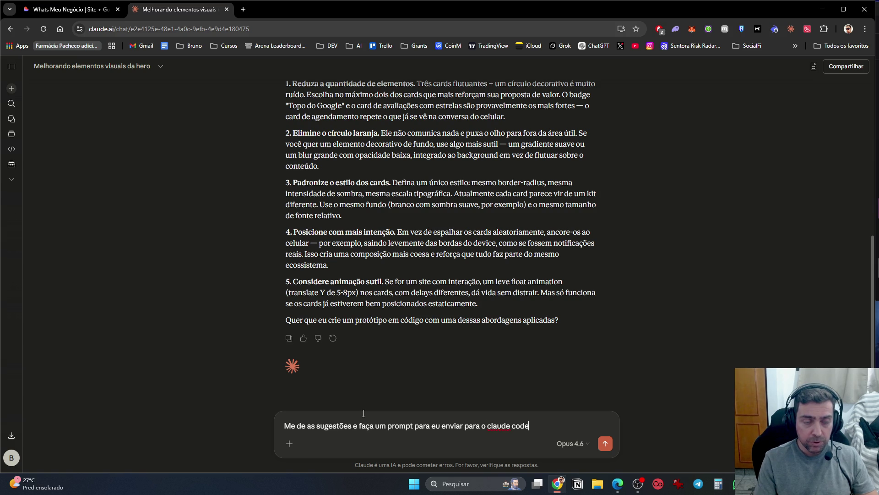
key(Return)
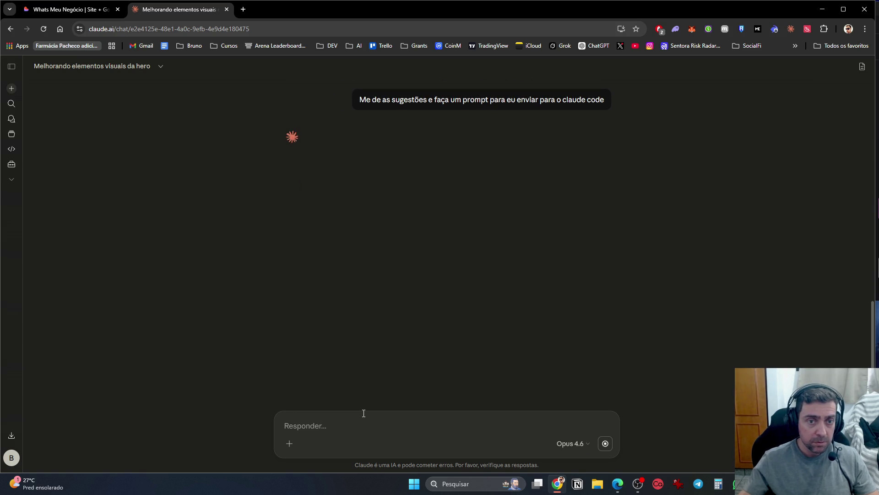
Open Configurações > Uso in a new tab to check plan usage, then return to the chat
click(11, 458)
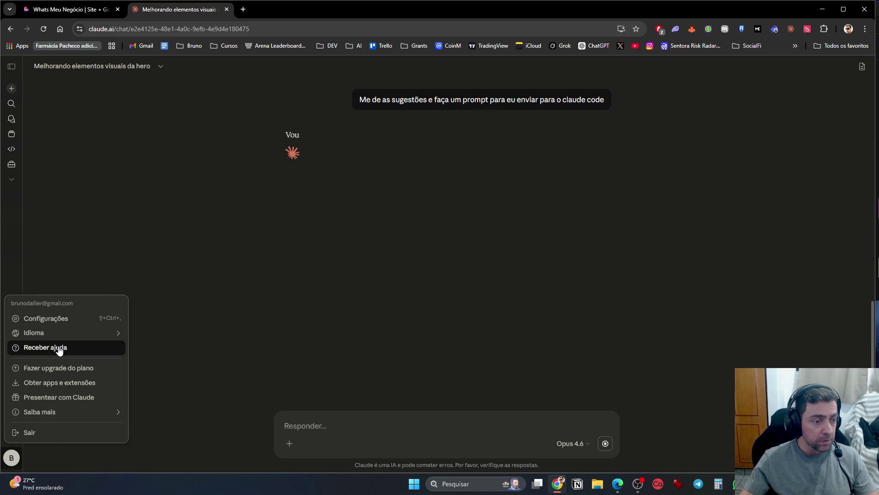
middle_click(69, 324)
click(256, 13)
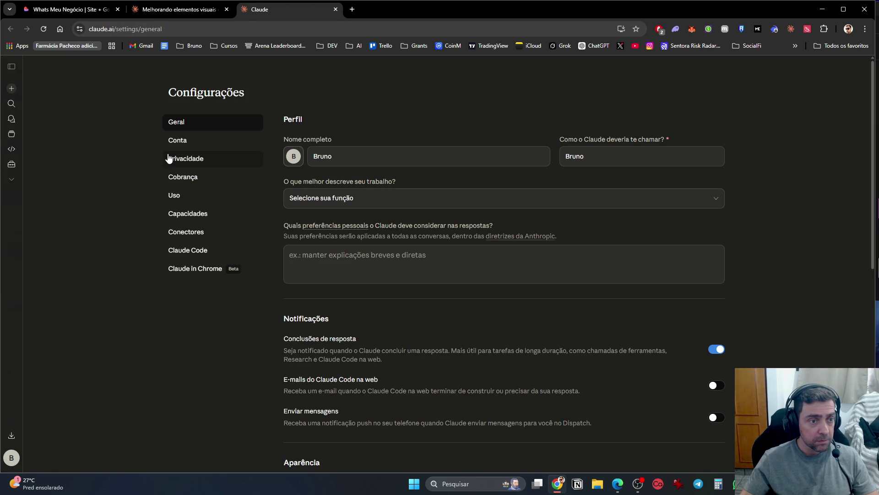
click(190, 201)
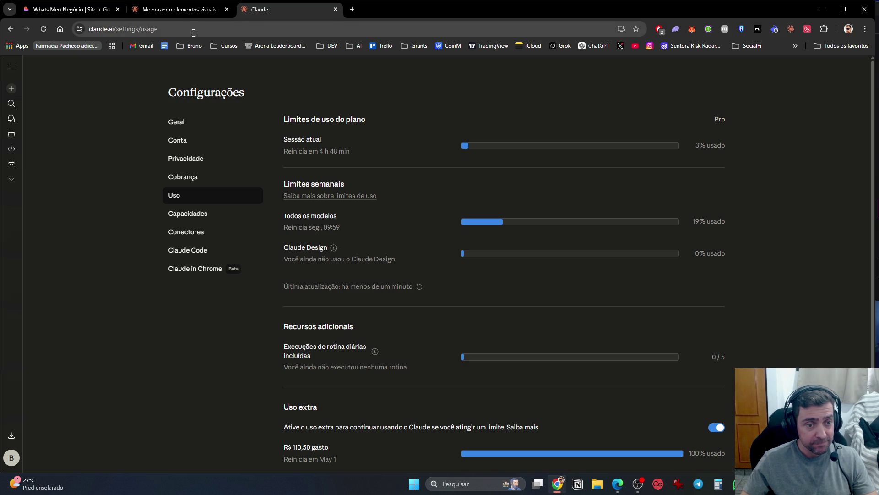
click(198, 10)
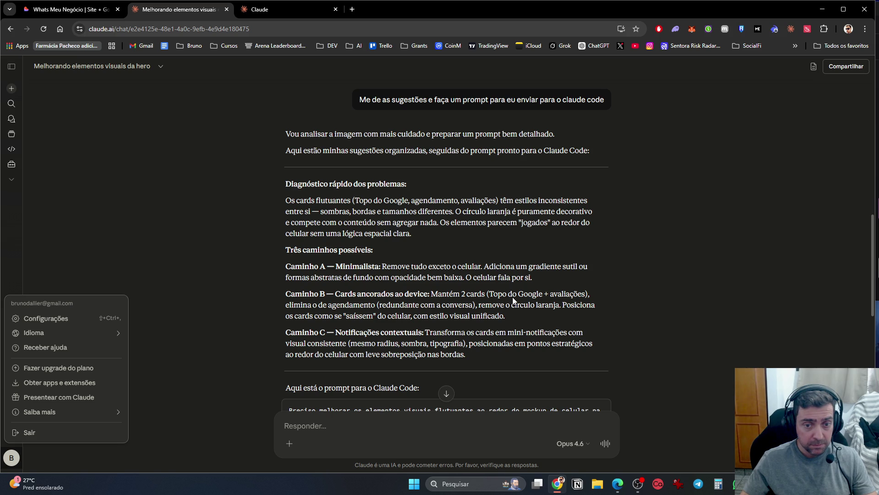
Close the account menu, scroll through the whole Claude Code prompt, then switch to VS Code
click(477, 346)
scroll(477, 347, down, 4)
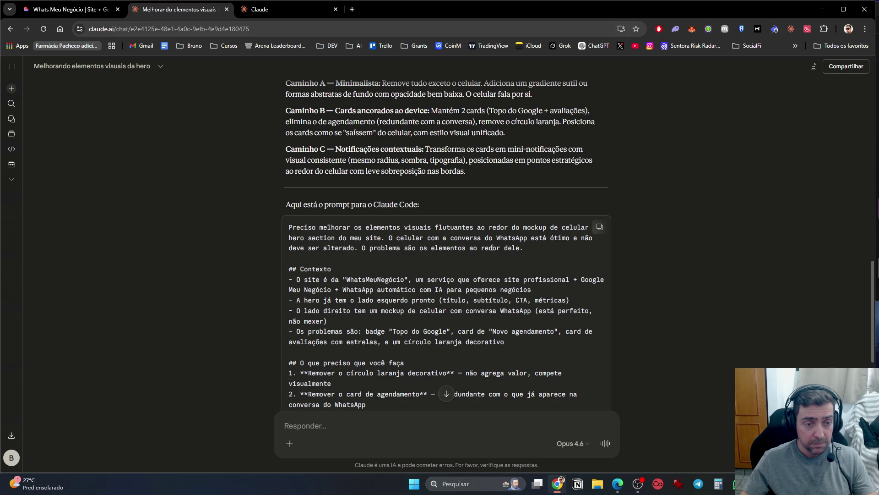
scroll(412, 277, down, 2)
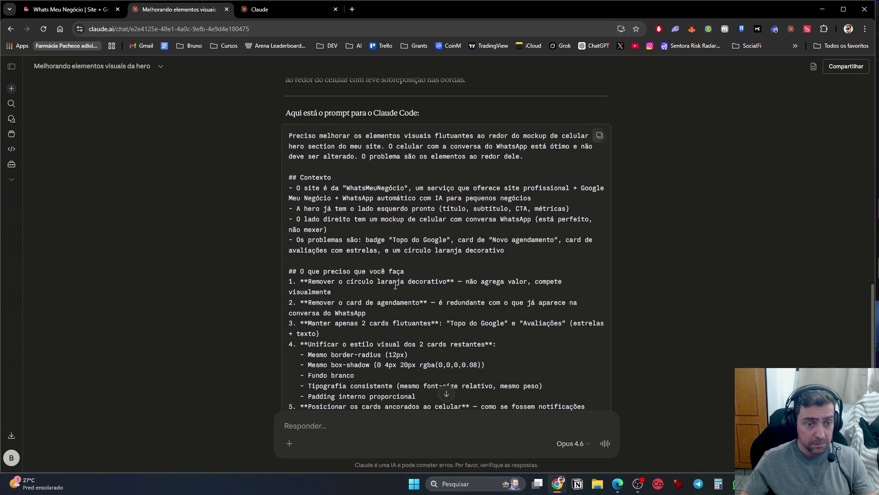
scroll(395, 288, down, 4)
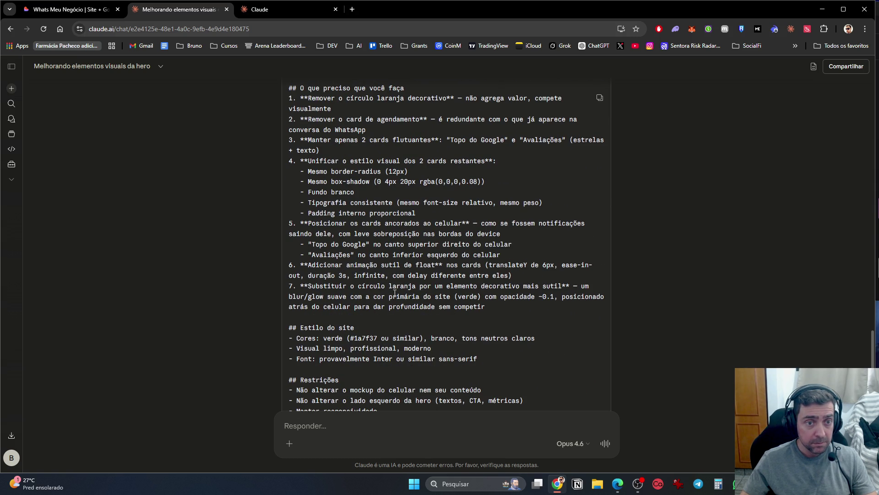
scroll(395, 293, down, 3)
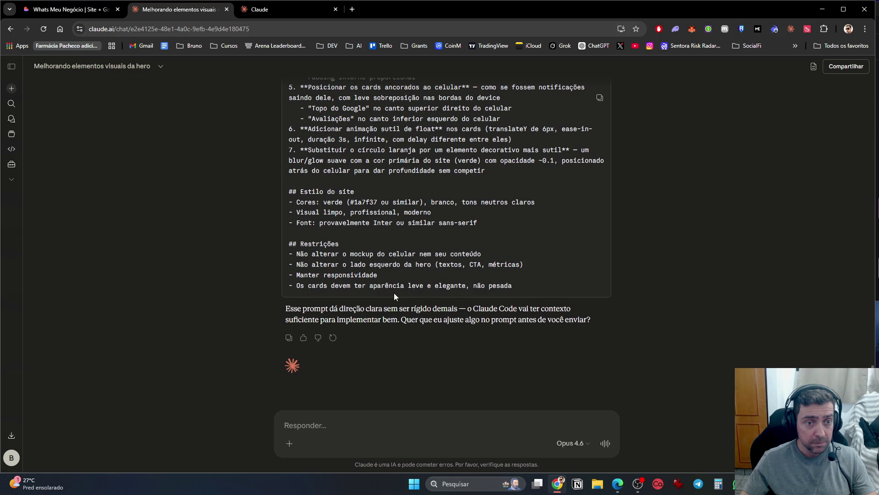
key(alt+Tab)
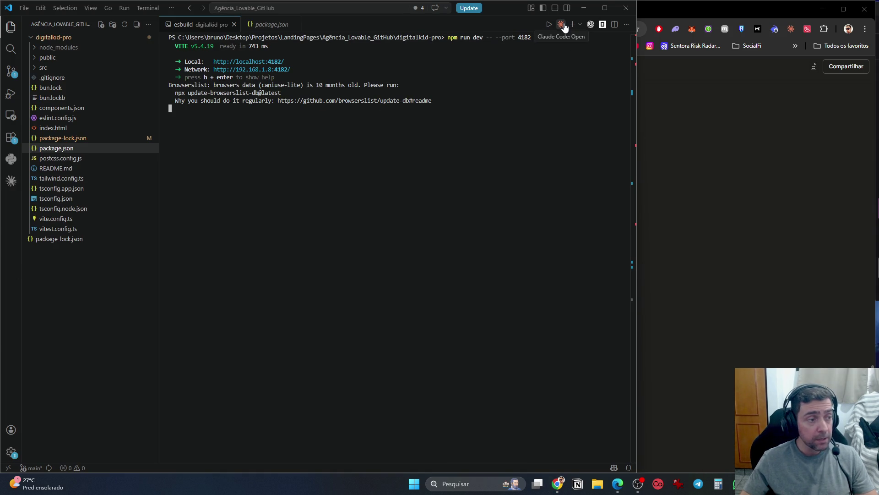
Reload Claude's usage settings page to refresh the remaining limits, then return to VS Code
key(alt+Tab)
click(277, 9)
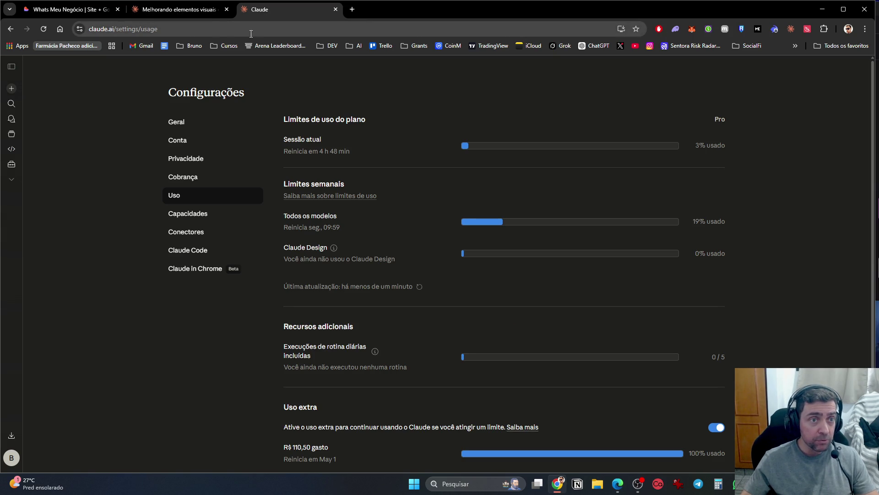
click(193, 12)
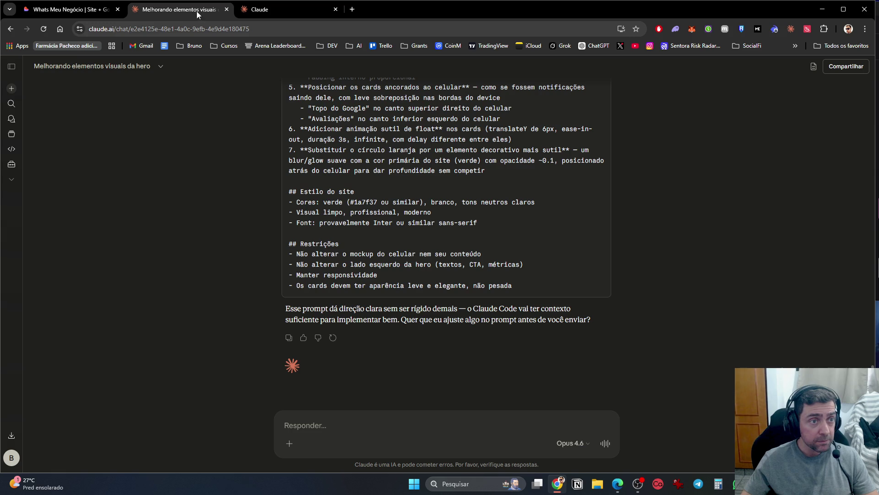
click(296, 11)
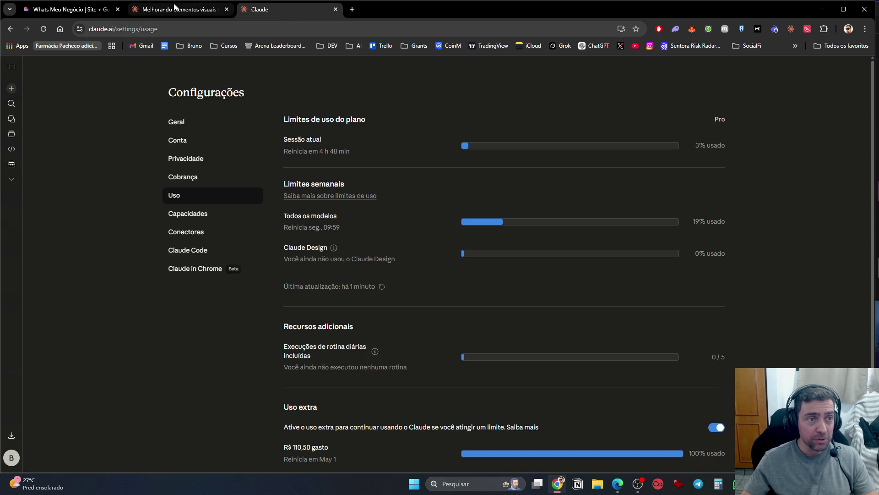
key(F5)
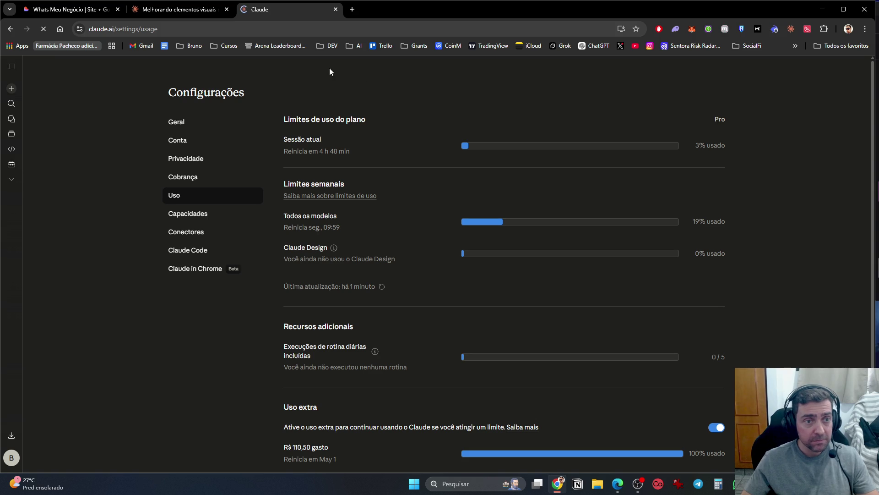
click(196, 6)
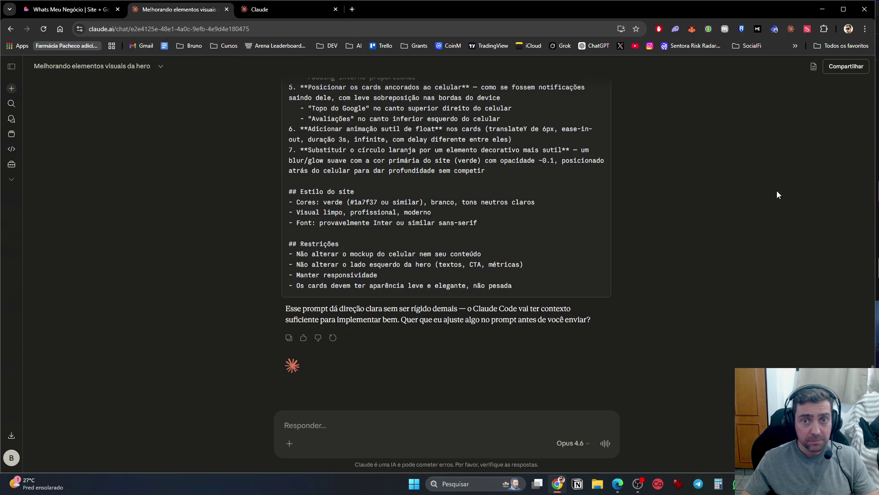
key(alt+Tab)
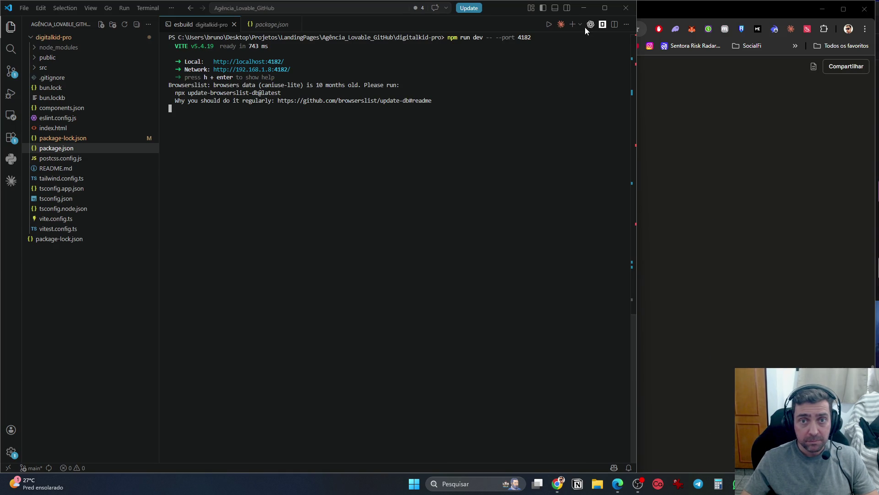
Ask Codex to save the current project version as a backup before starting changes
click(591, 25)
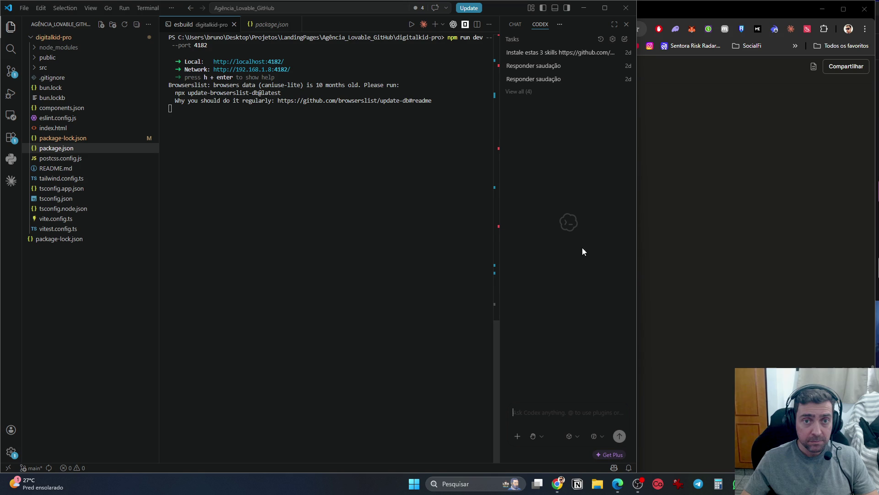
click(564, 419)
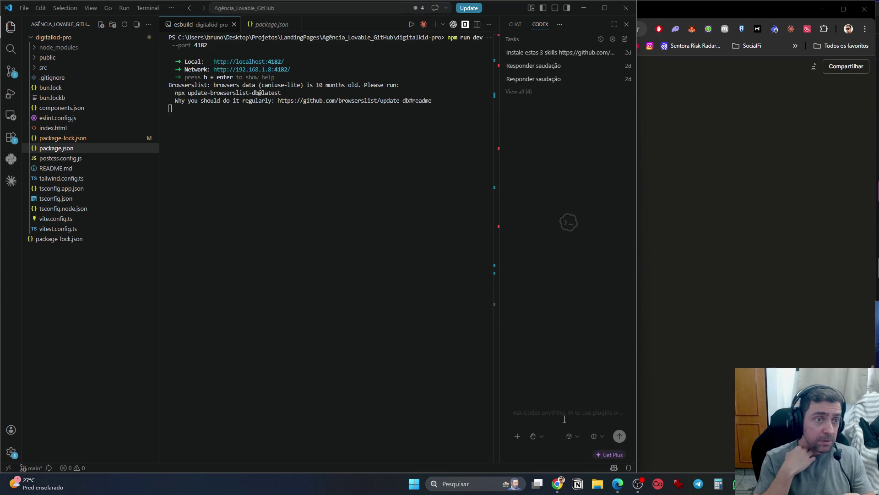
text(salve)
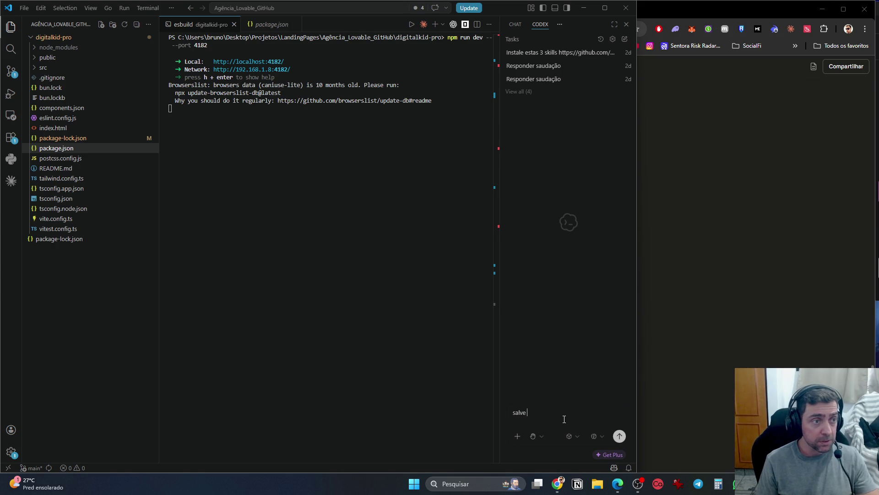
key(ctrl+a)
text(Es)
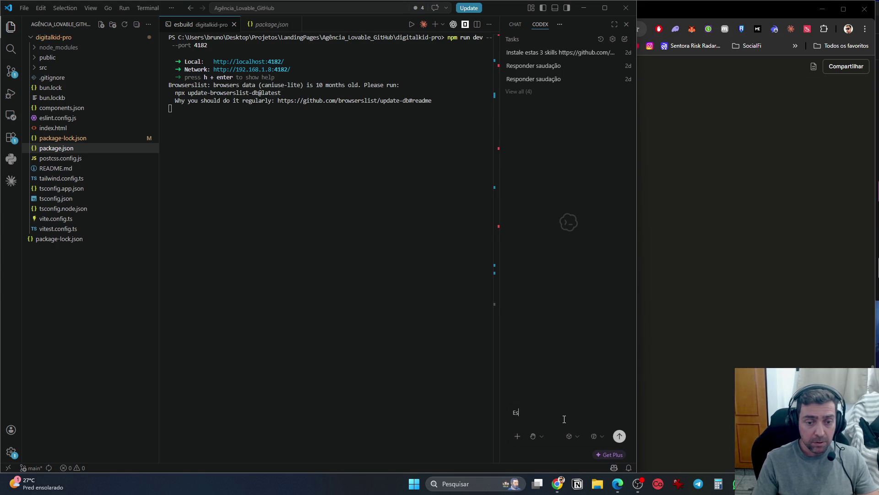
text(tou trabalhando neste)
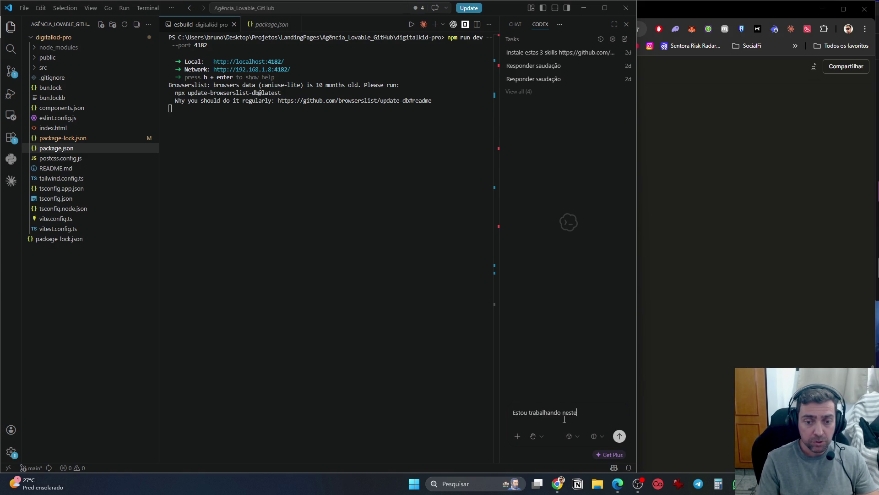
text( projeto. Irei co)
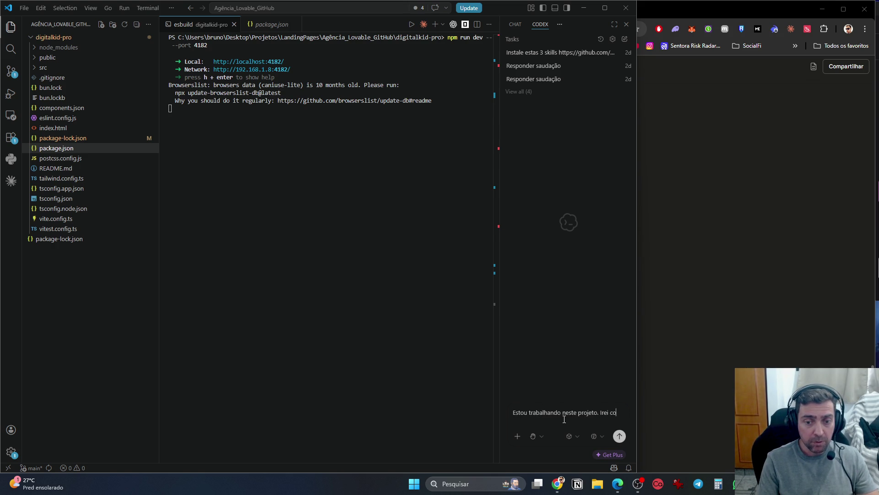
text(meçar a fazer alteraç)
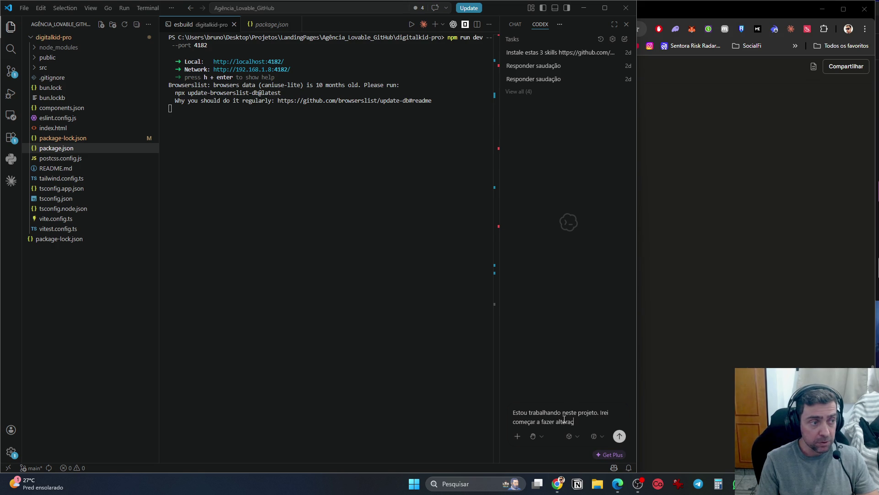
text(ões. Salve u)
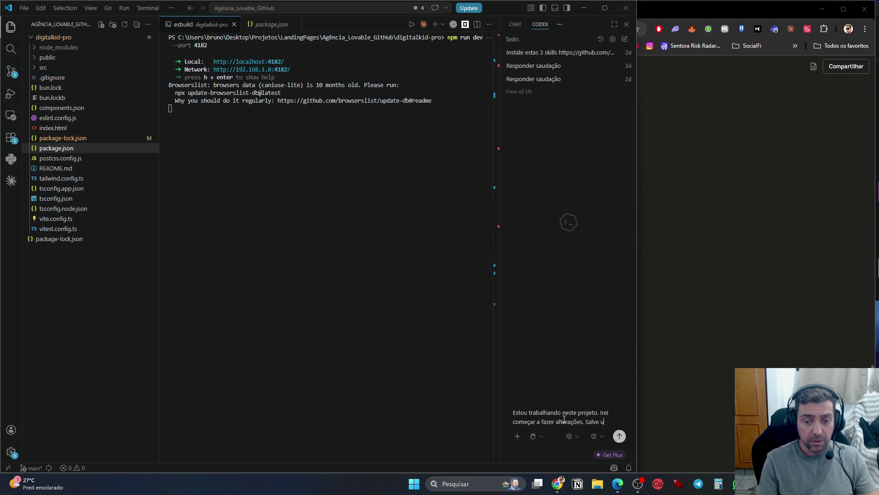
key(BackSpace)
text(a versão atual)
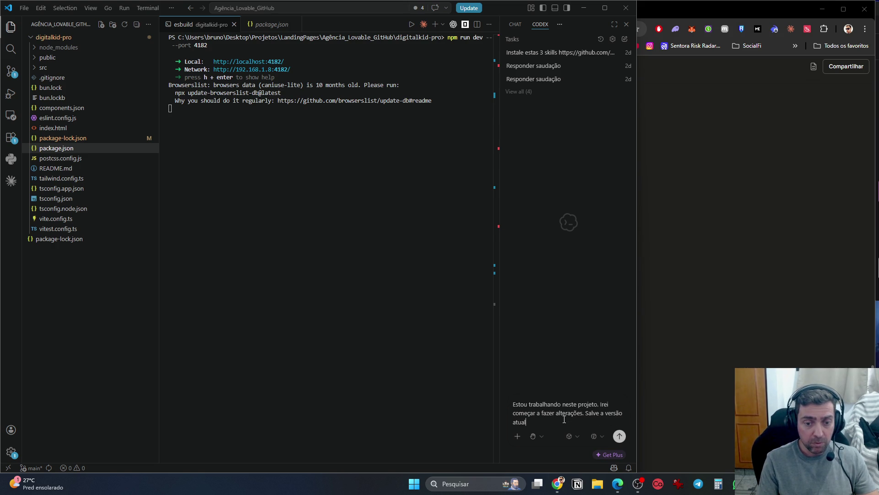
text( como back up)
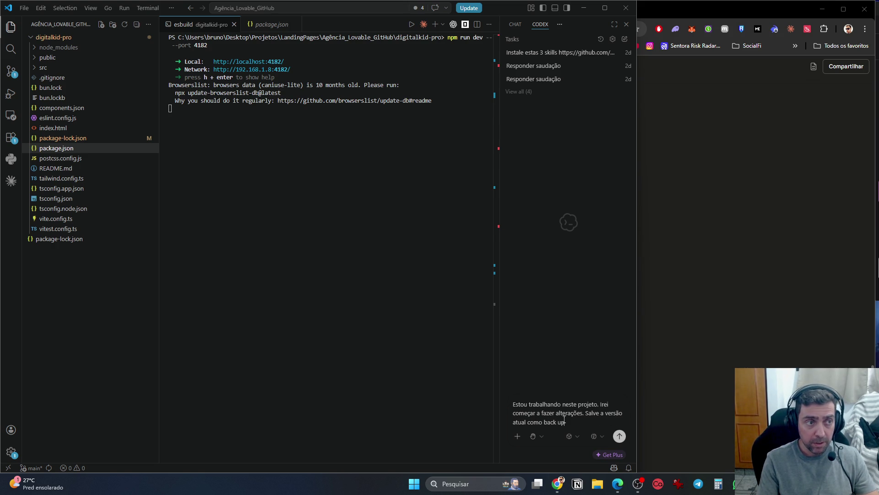
text(, qualquer cois apodem)
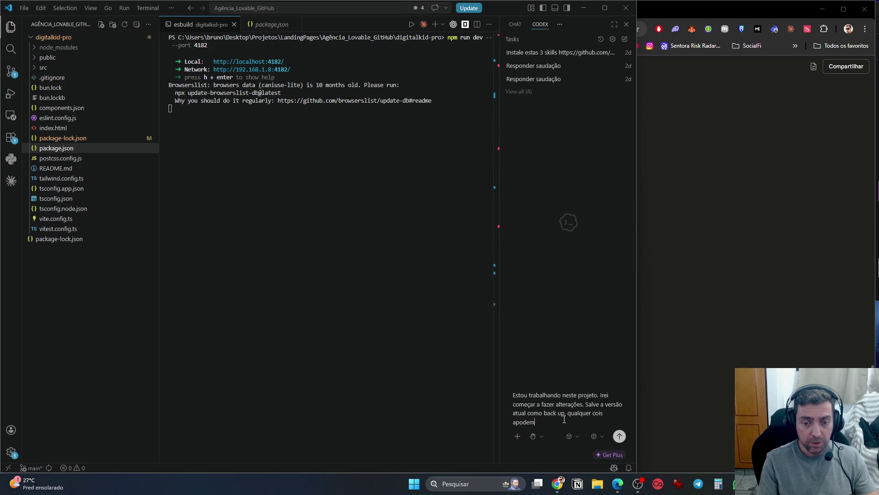
text(os voltar para ela)
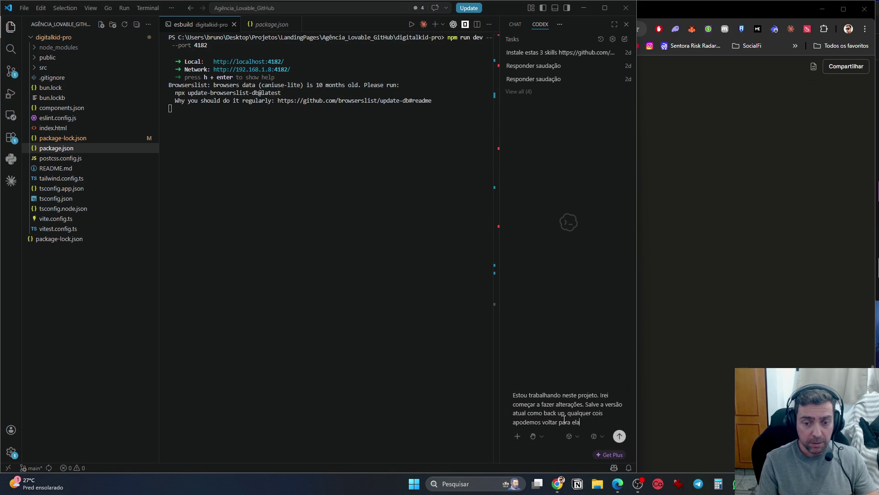
key(Return)
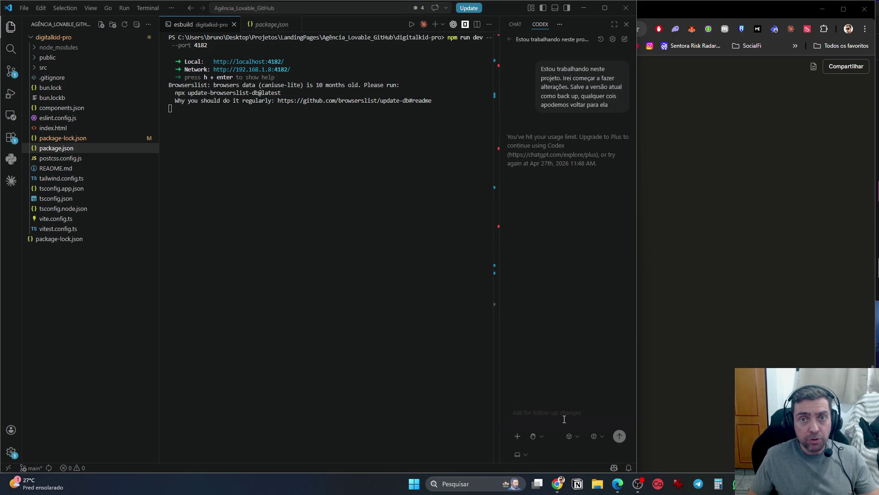
key(alt+Tab)
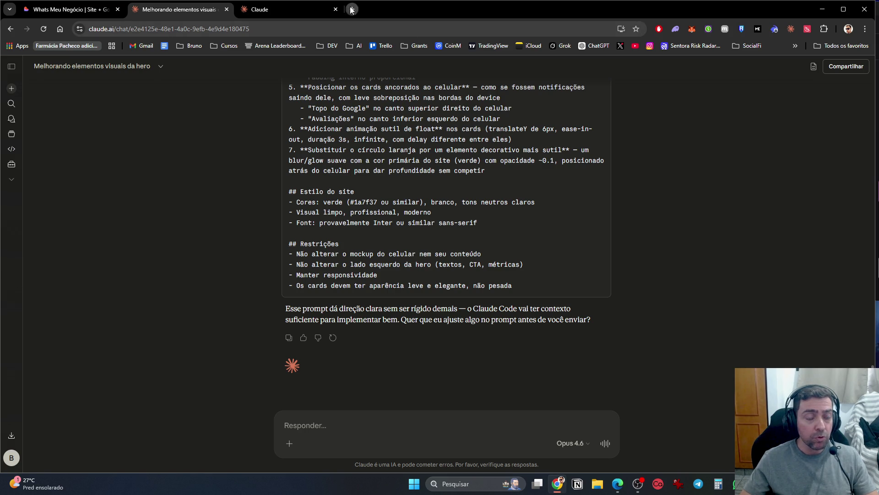
Check the Claude plan usage limits, then go back to the hero visuals chat
click(353, 8)
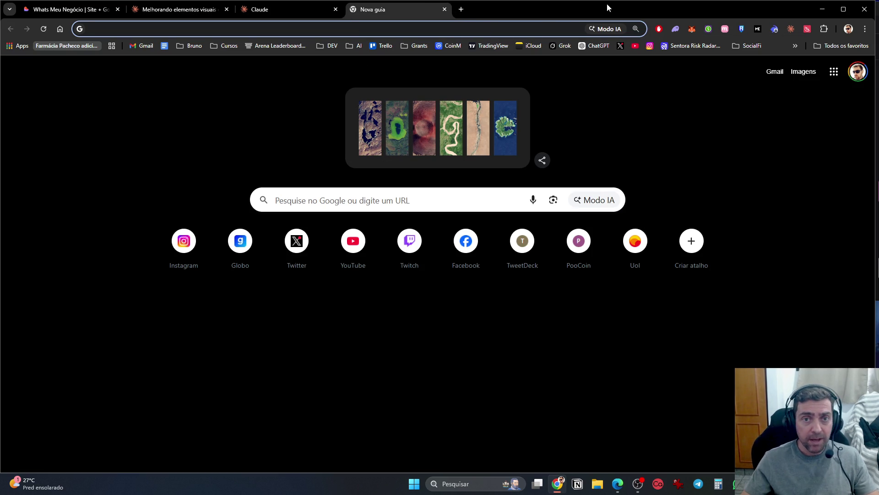
click(848, 29)
click(275, 9)
click(274, 29)
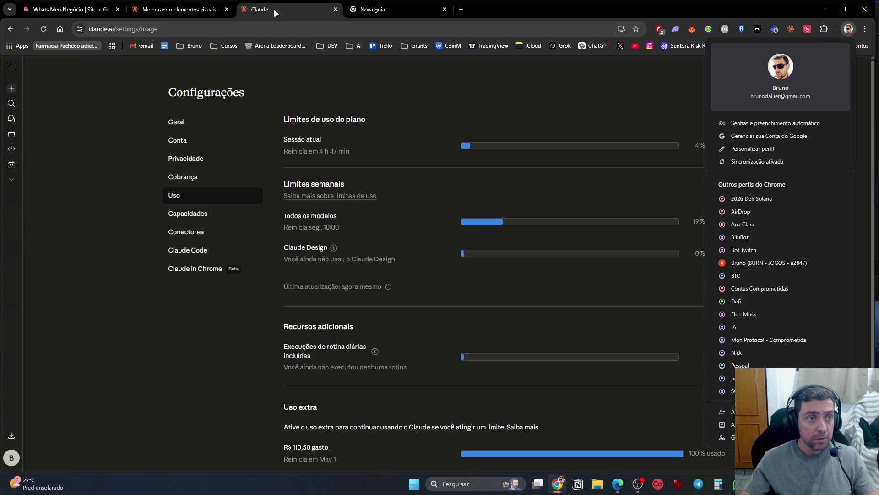
click(201, 13)
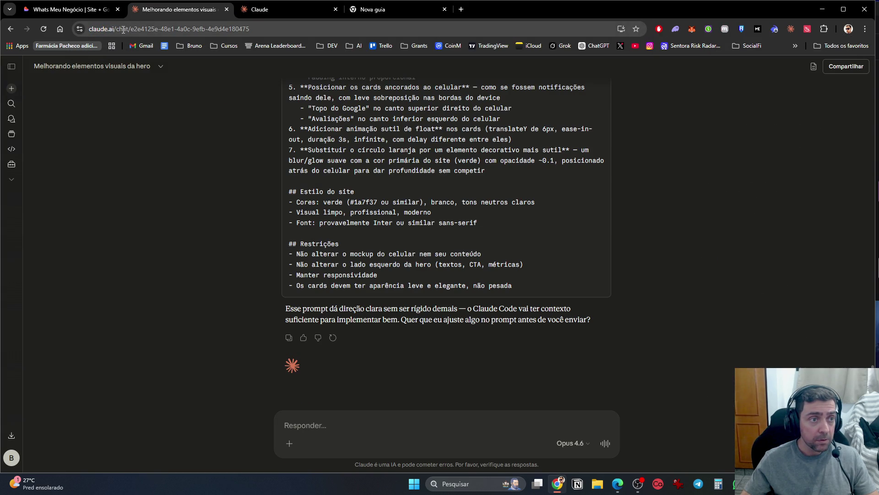
Open a window under a different Chrome profile and load claude.ai there
click(848, 28)
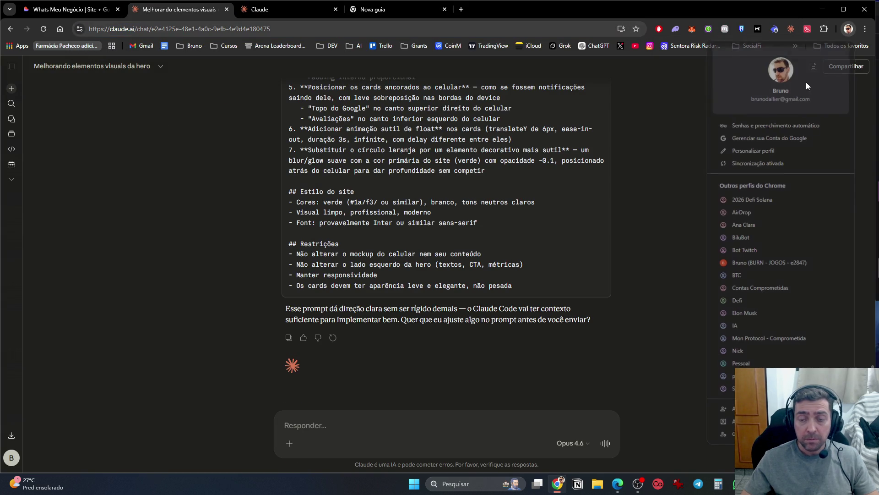
click(751, 211)
text(https://claude.ai/)
key(Return)
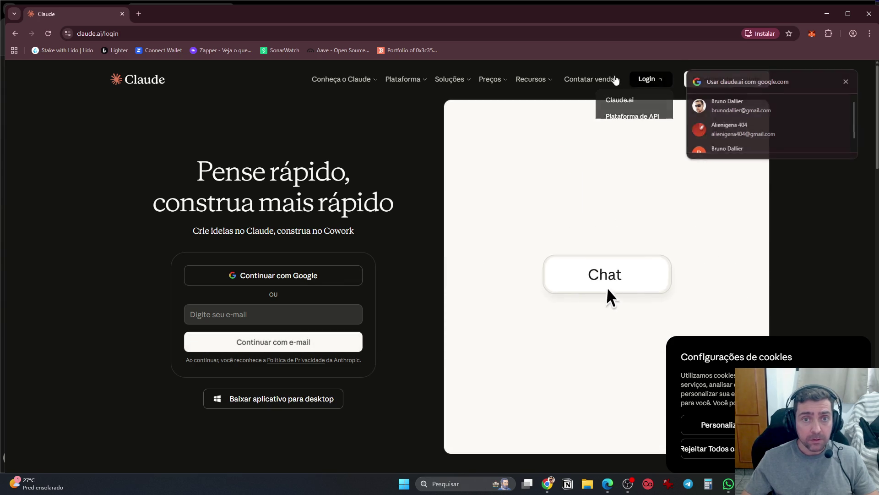
Open Preços > Visão Geral and review the Free, Pro and Max plan cards, then minimize
mouse_move(519, 85)
mouse_move(489, 81)
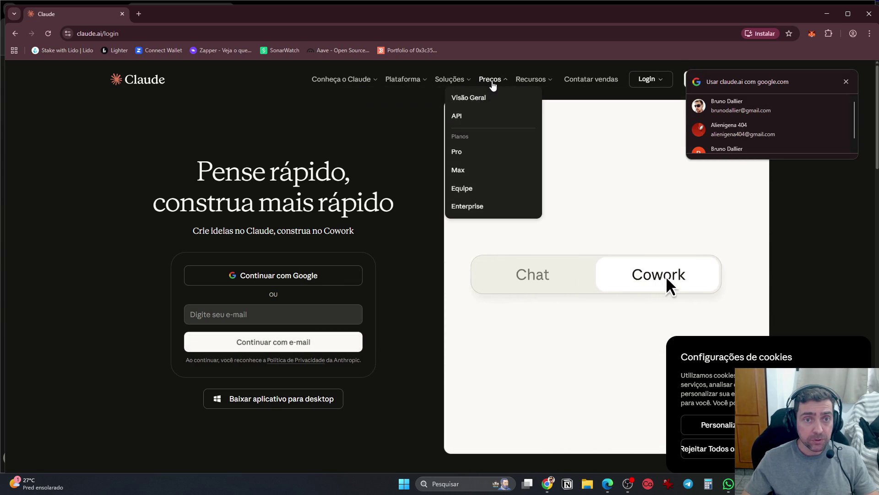
click(478, 102)
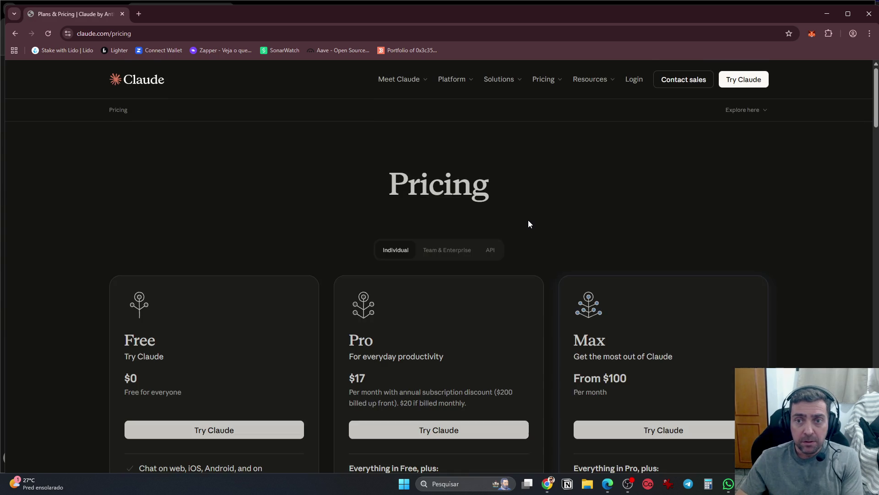
scroll(216, 254, down, 4)
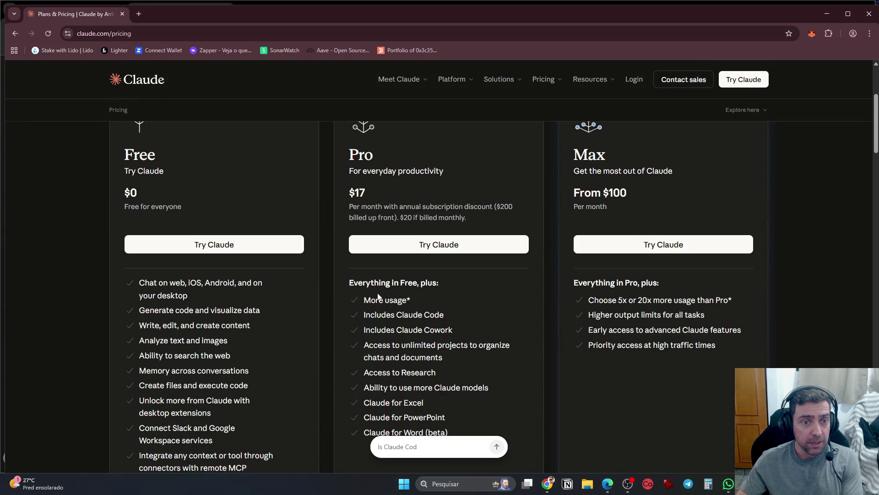
scroll(365, 268, up, 1)
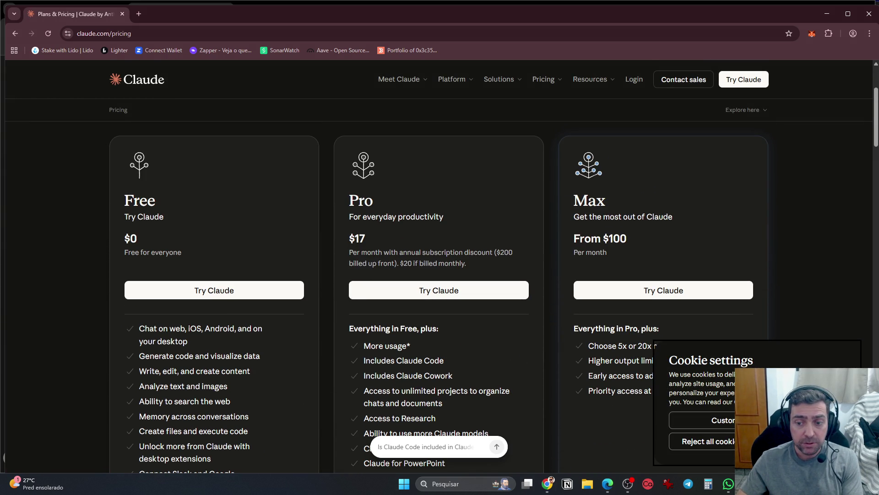
scroll(517, 408, down, 2)
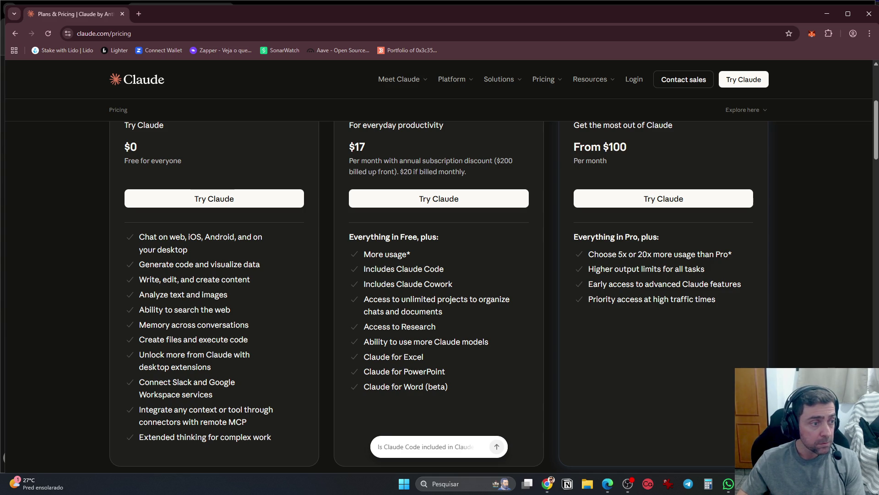
scroll(799, 228, up, 5)
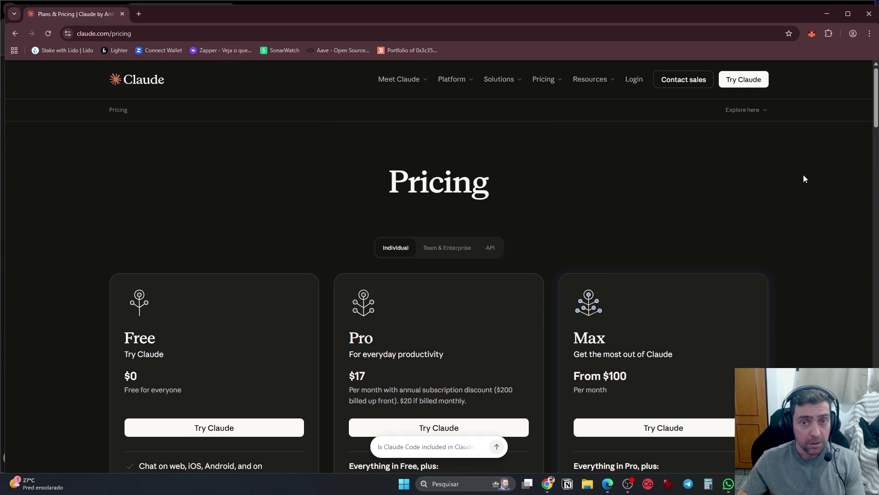
click(826, 19)
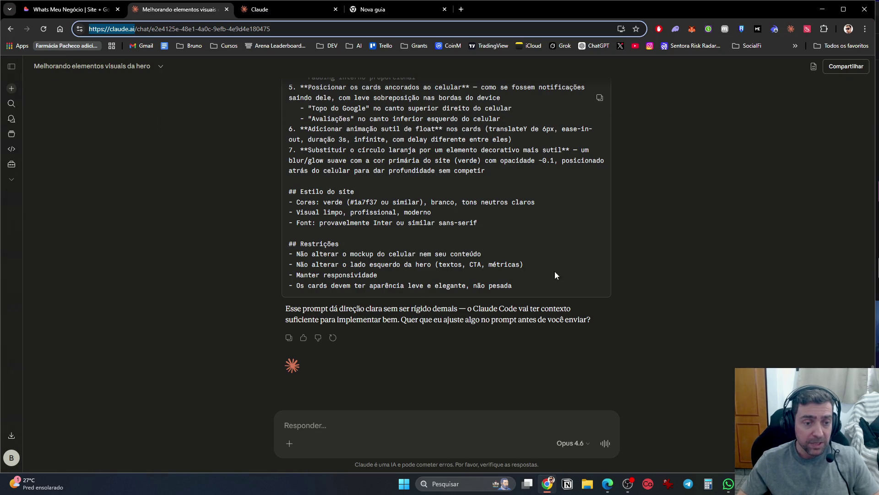
Return to VS Code, focus the Codex follow-up box, and narrow the window slightly
key(alt+Tab)
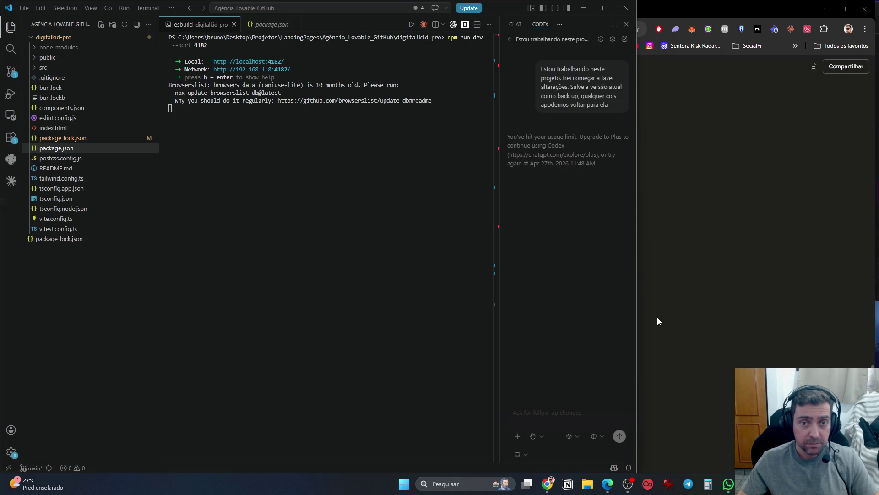
click(551, 431)
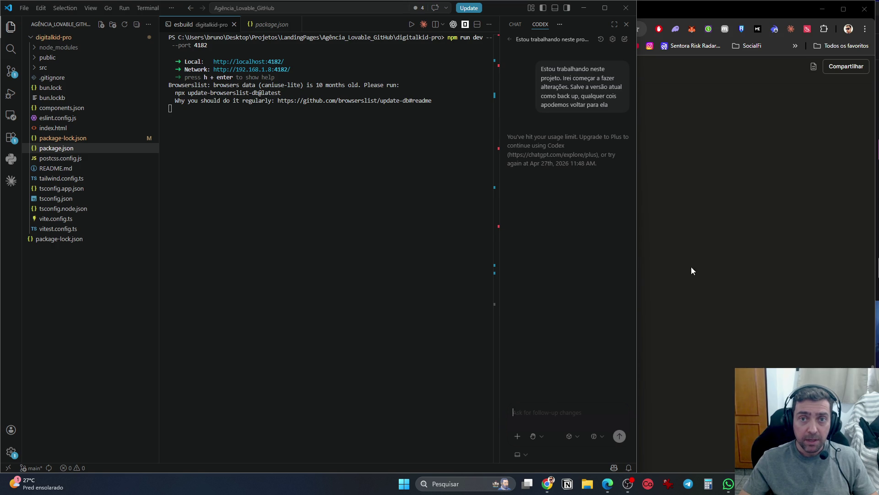
drag(637, 277, 634, 281)
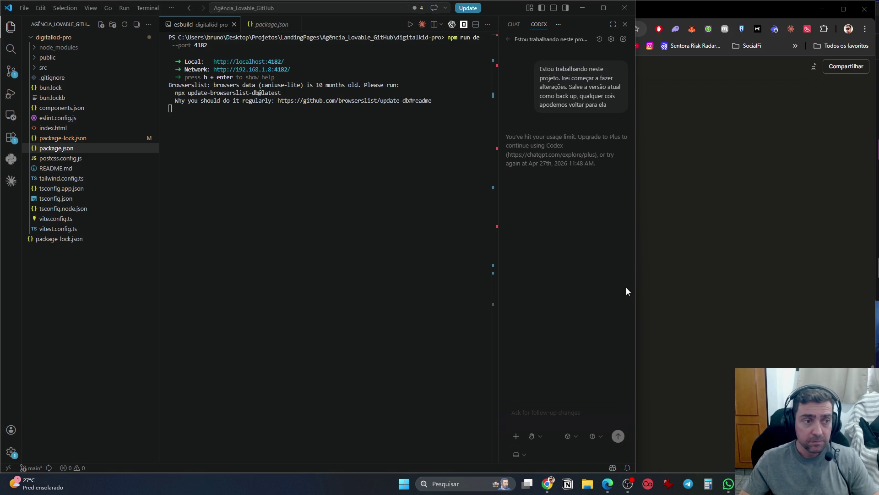
Browse the side panel's assistant views, slash-command list and account options
click(561, 26)
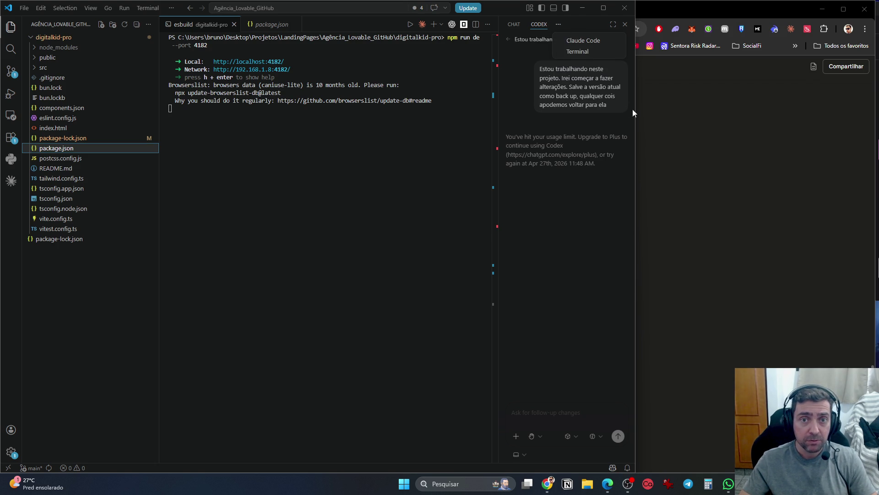
click(544, 250)
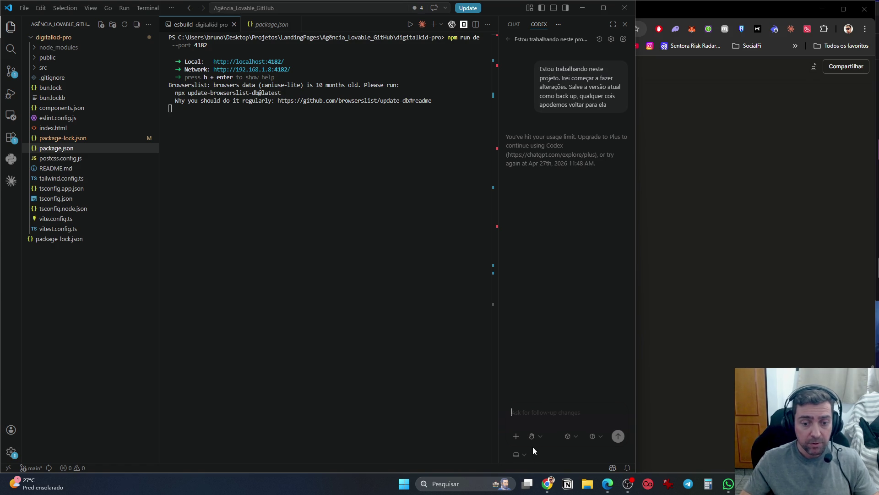
text(/)
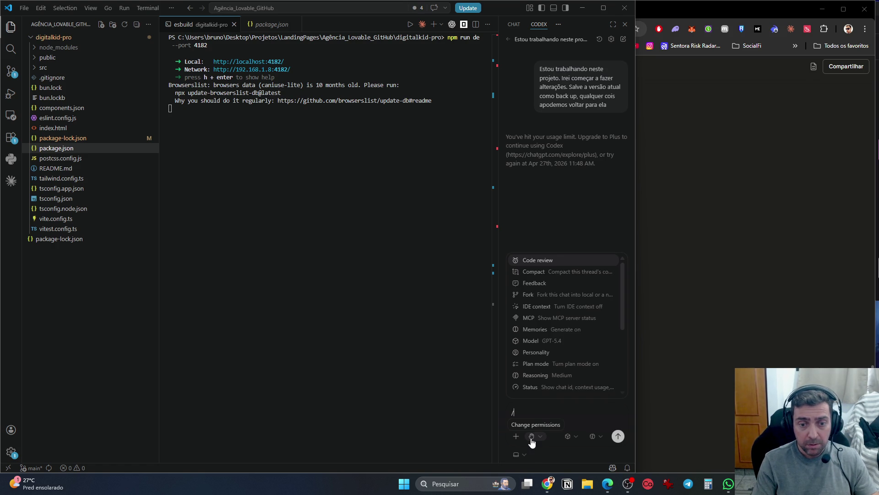
text(l)
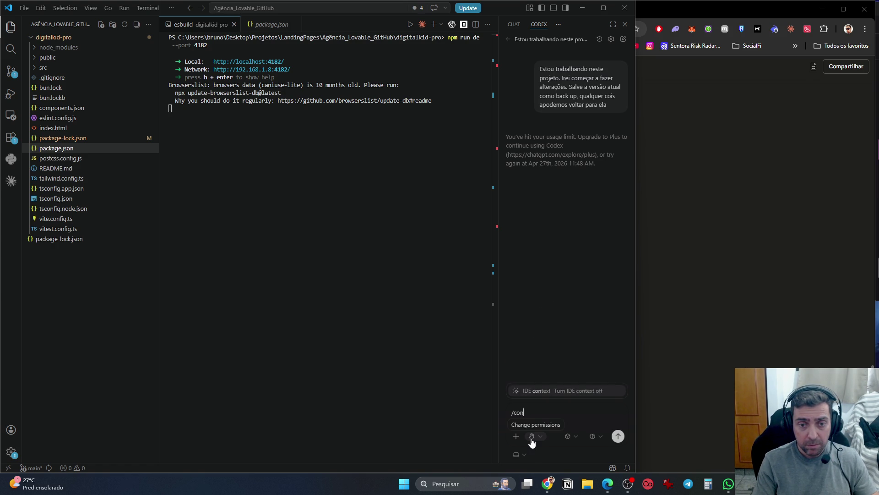
key(BackSpace)
text(lo)
key(BackSpace)
key(BackSpace)
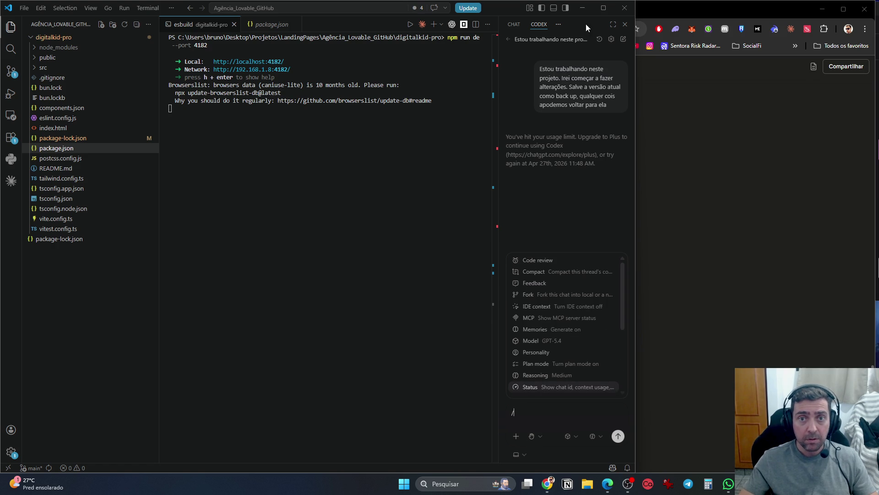
click(612, 40)
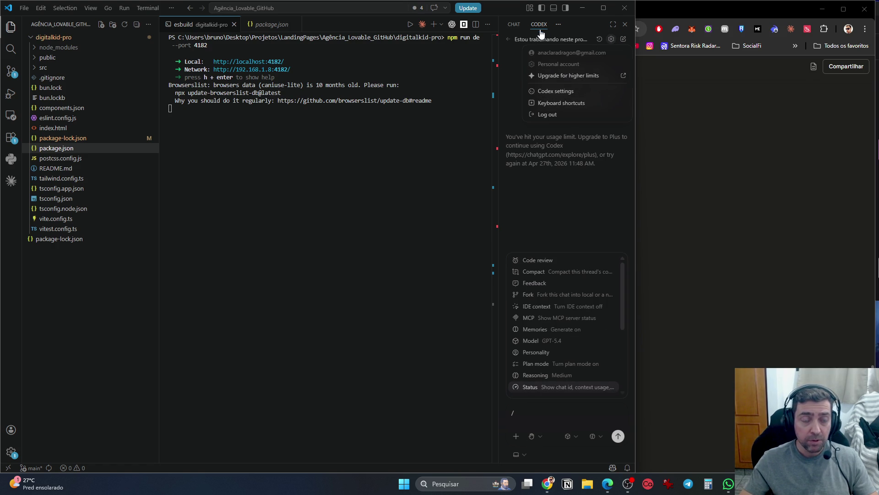
click(566, 198)
Switch the side panel to Claude Code and start a new empty chat
click(559, 24)
click(581, 41)
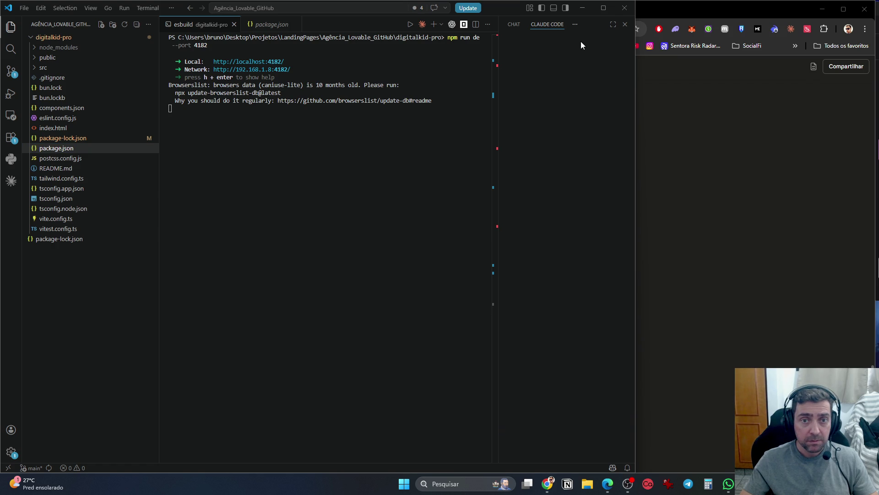
click(513, 28)
click(532, 25)
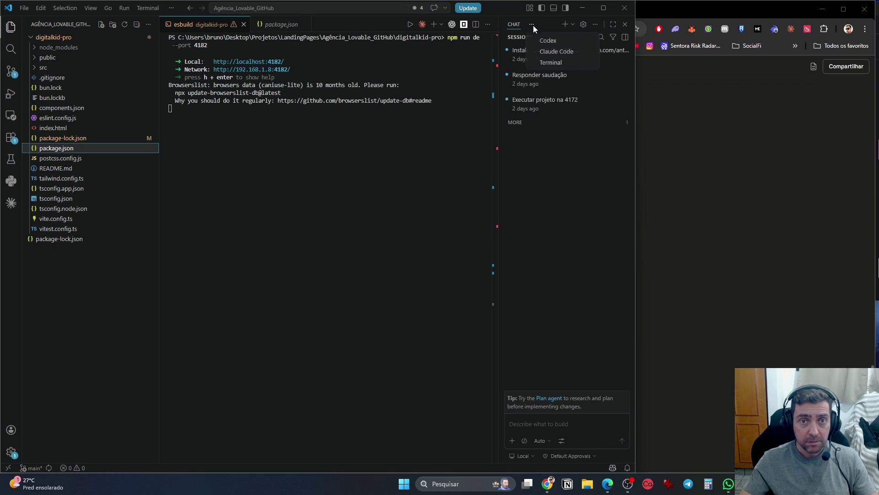
click(557, 51)
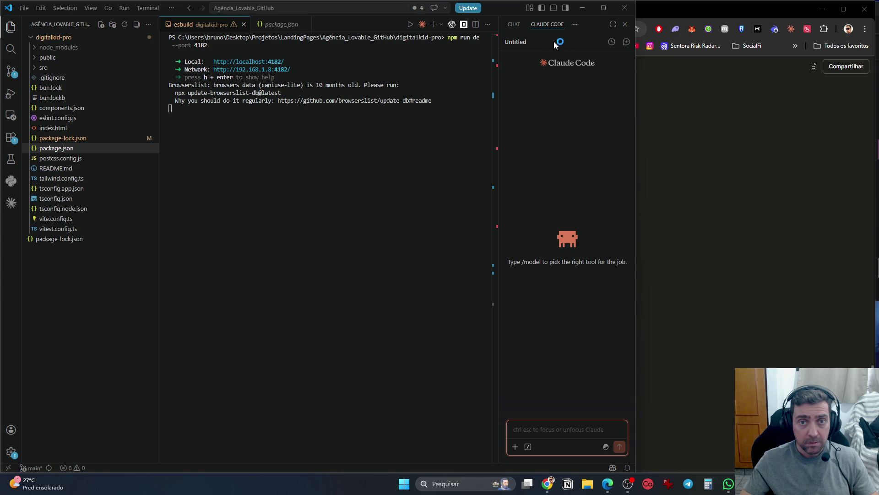
Copy the backup request from Codex and send it in a new Claude Code chat
click(574, 26)
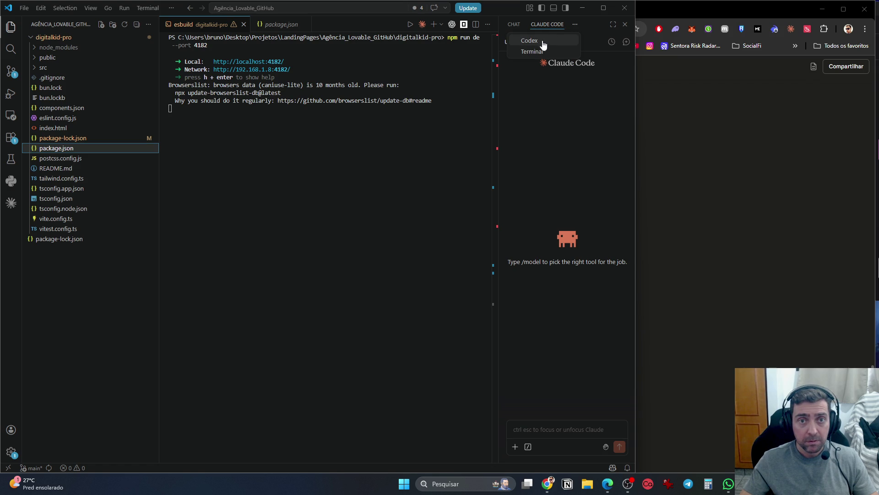
click(536, 47)
mouse_move(610, 109)
mouse_down()
mouse_move(530, 73)
mouse_move(533, 66)
mouse_up()
click(556, 25)
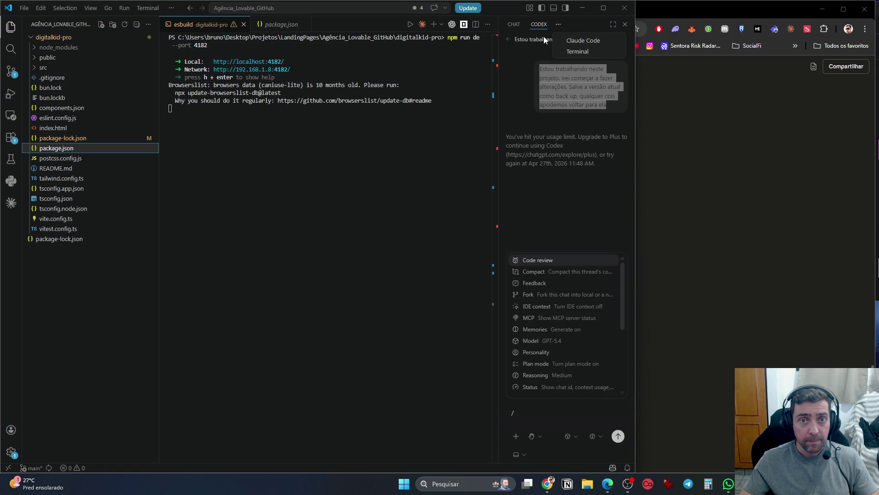
click(582, 41)
text(Estou trabalhando neste projeto. Irei começar a fazer alterações. Salve a versão atual como back up, qualquer cois apodemos voltar para ela)
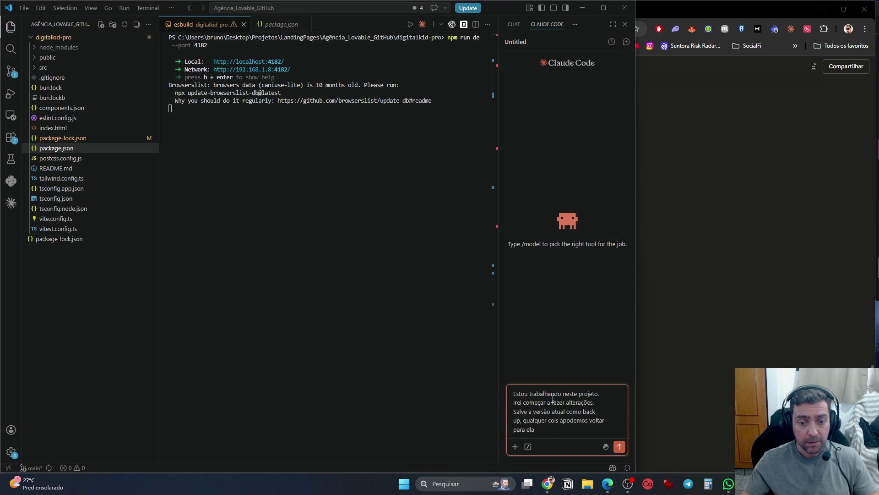
key(Return)
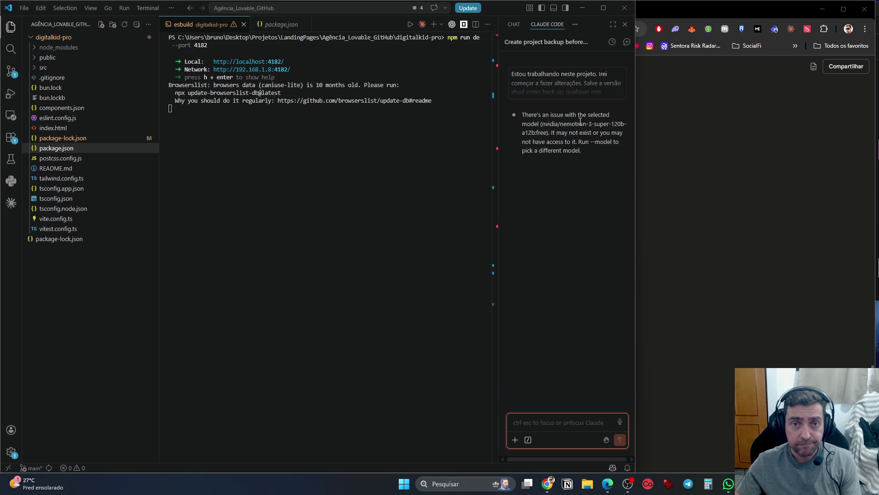
click(528, 440)
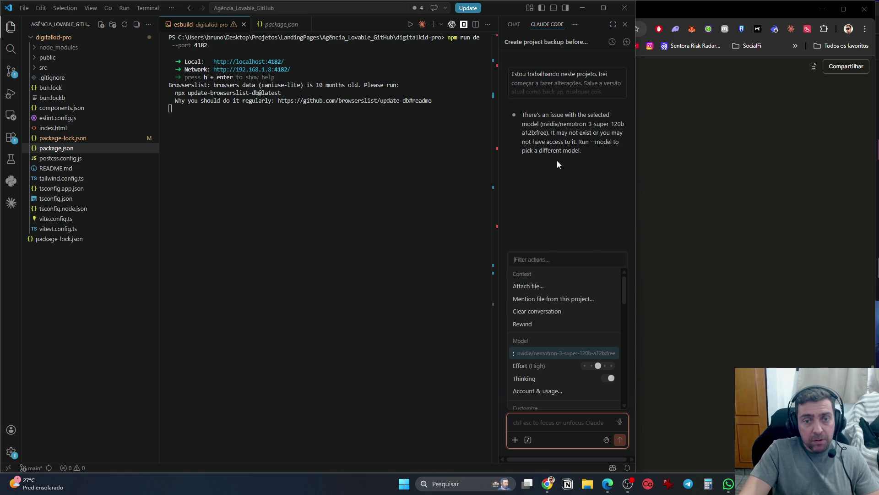
click(558, 200)
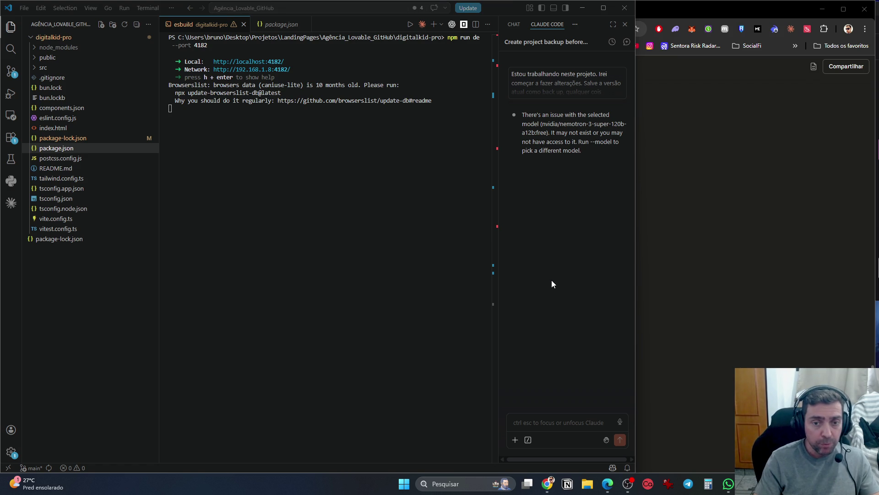
key(super)
Launch OpenCode, install its update, then move the window up and widen it
text(ope)
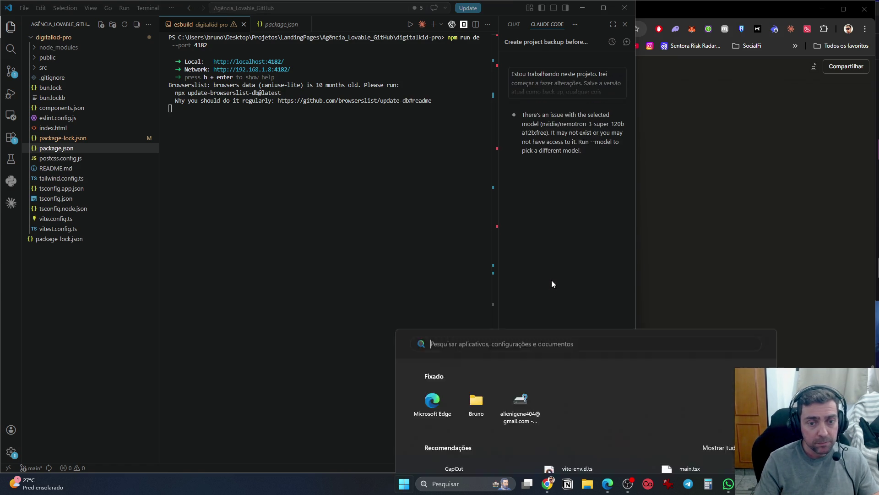
text(n)
key(Return)
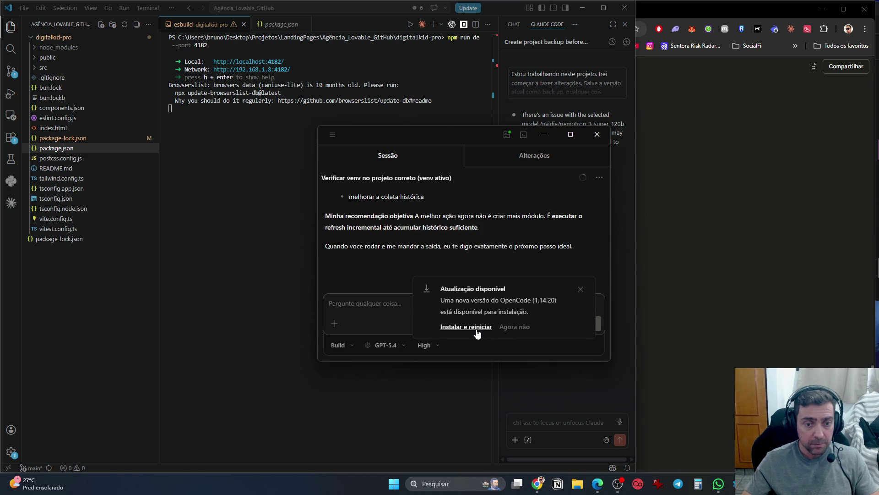
click(476, 330)
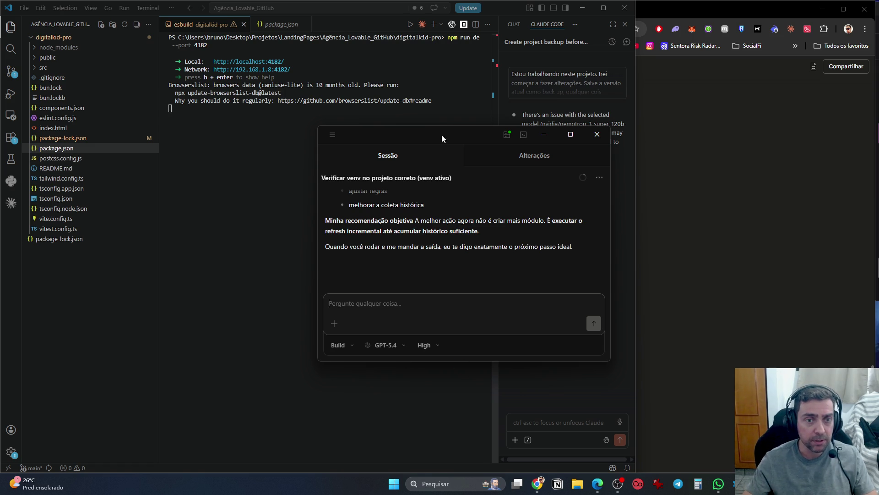
mouse_move(458, 136)
mouse_down()
mouse_move(531, 154)
mouse_move(651, 73)
mouse_move(678, 29)
mouse_move(759, 37)
mouse_move(709, 32)
mouse_up()
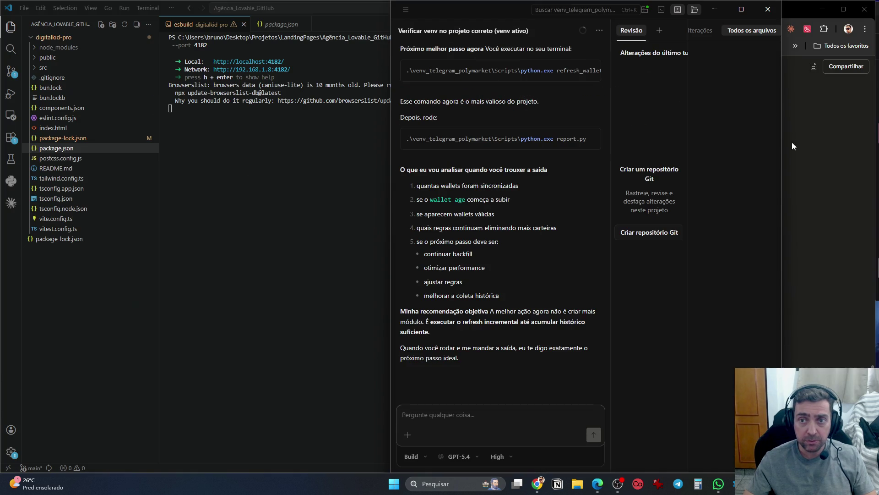
drag(783, 128, 873, 133)
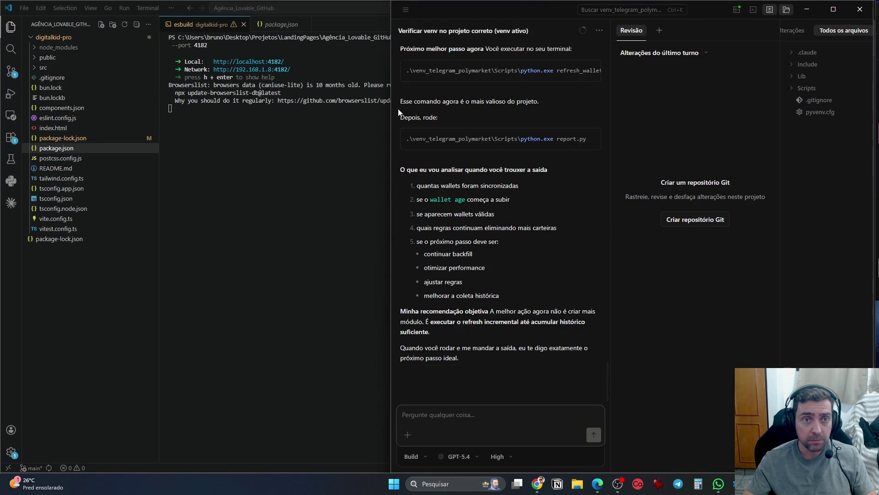
Close the bottom V project in the sidebar and bring up the Open project dialog
click(405, 9)
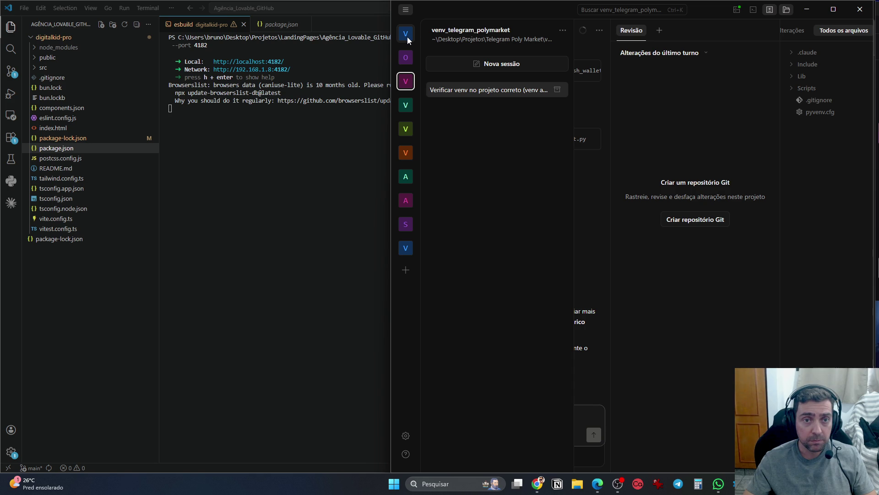
right_click(406, 249)
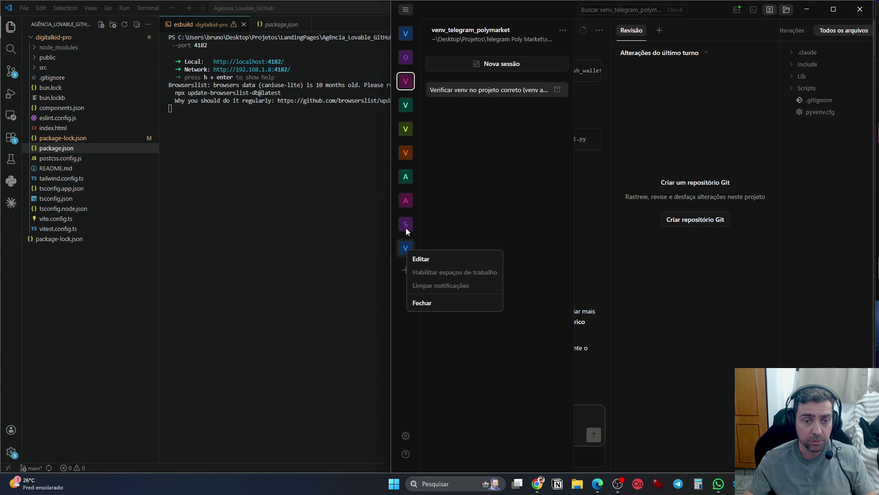
click(427, 303)
right_click(405, 229)
click(401, 258)
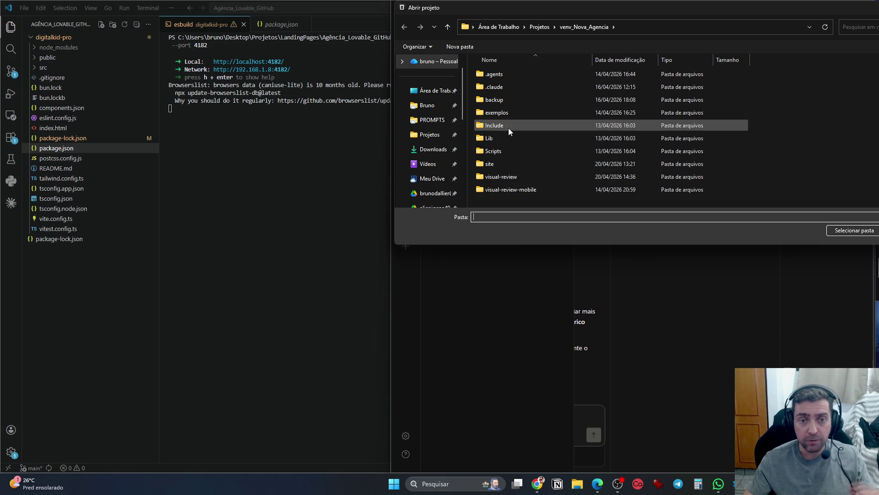
Open digitalkid-pro from Projetos > LandingPages > Agência_Lovable_GitHub as the OpenCode project
click(429, 135)
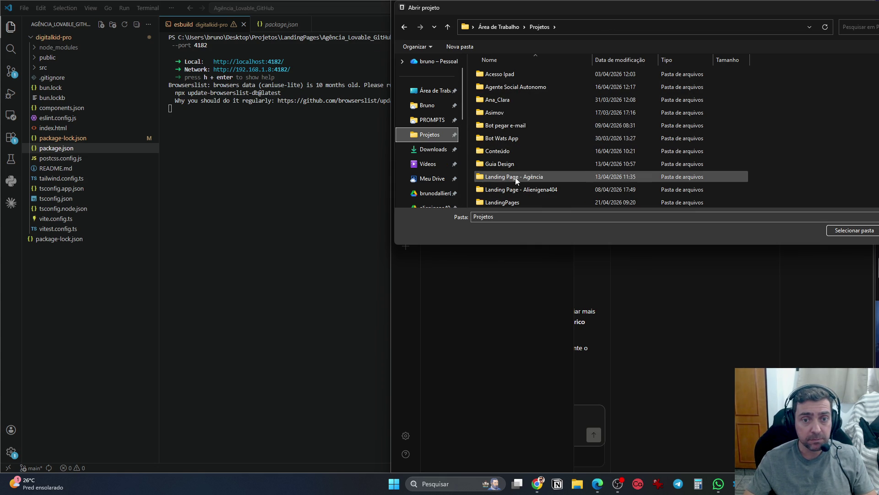
double_click(508, 202)
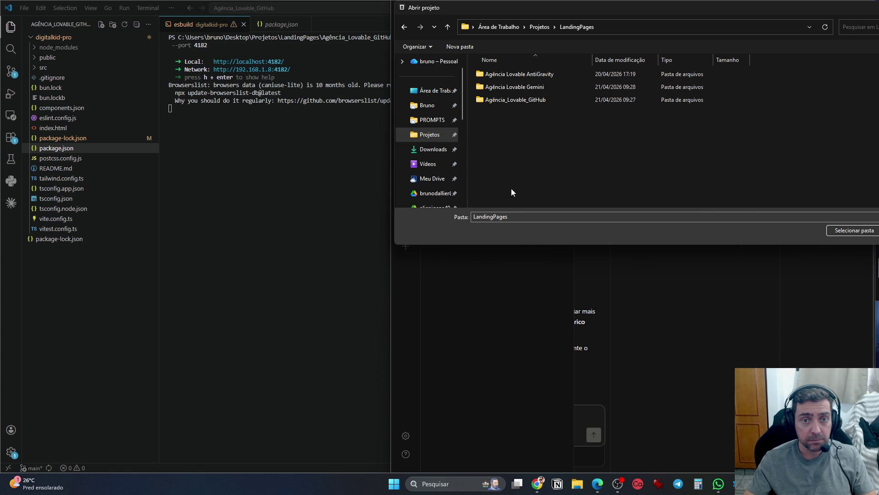
click(513, 101)
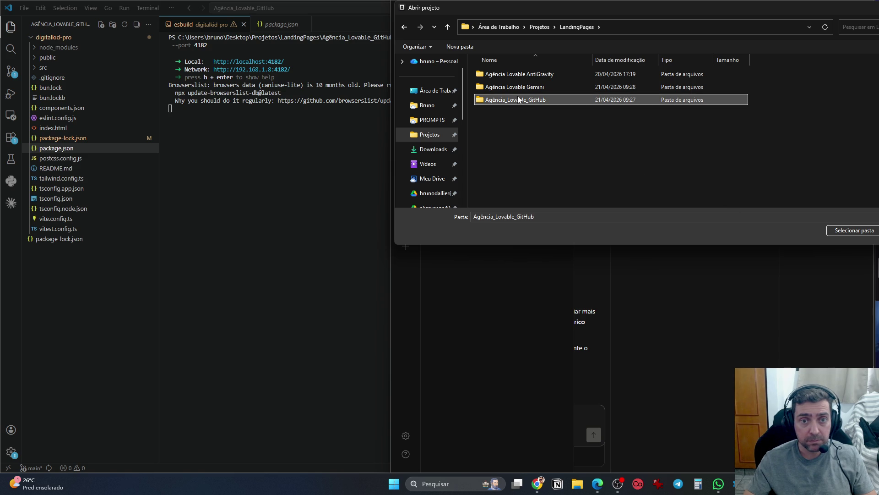
double_click(519, 100)
click(507, 76)
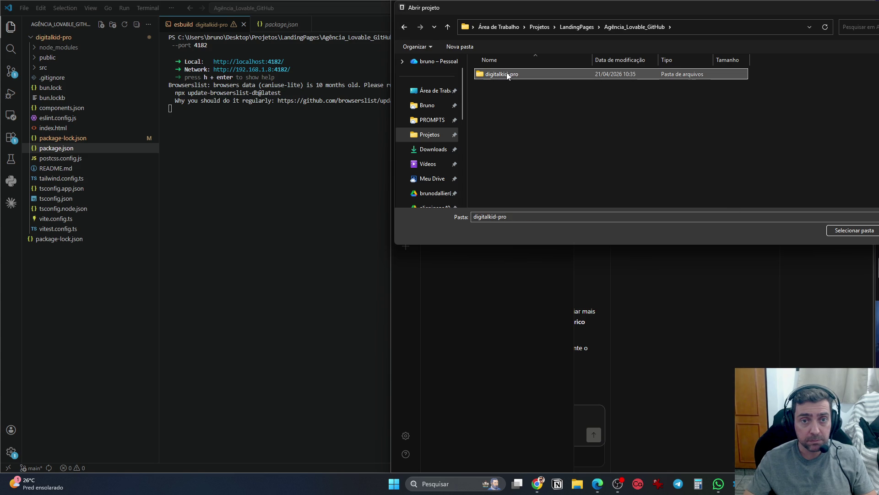
click(855, 232)
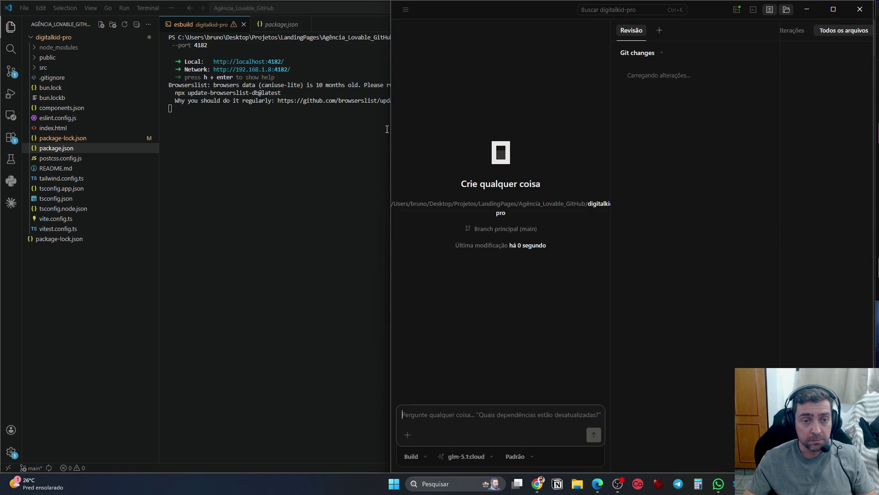
drag(389, 132, 637, 154)
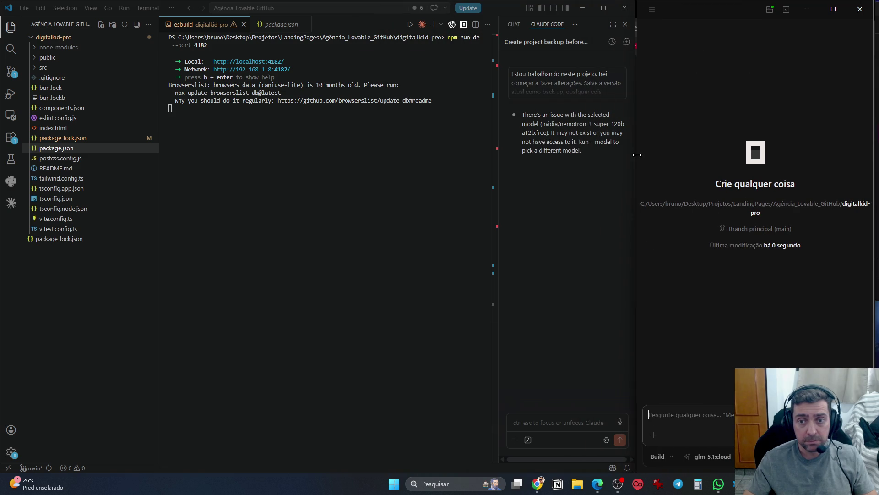
Paste and send the request to back up the current digitalkid-pro version before changes
text(Estou t)
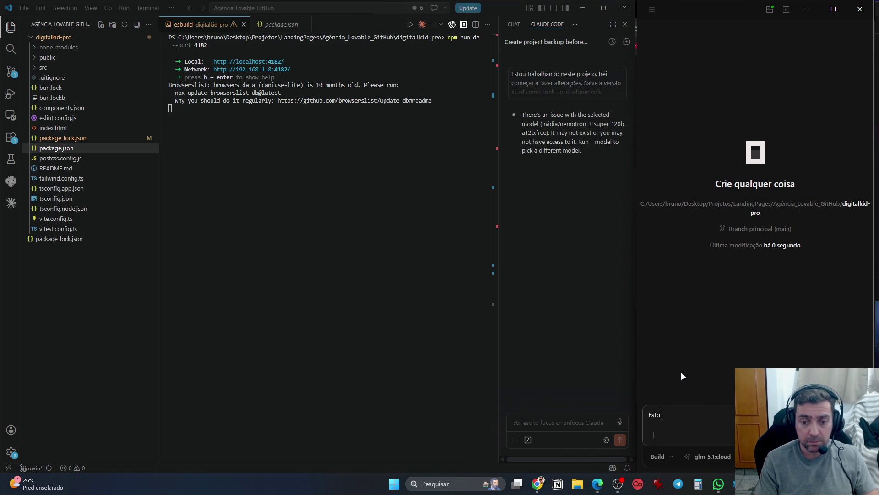
key(ctrl+a)
key(ctrl+v)
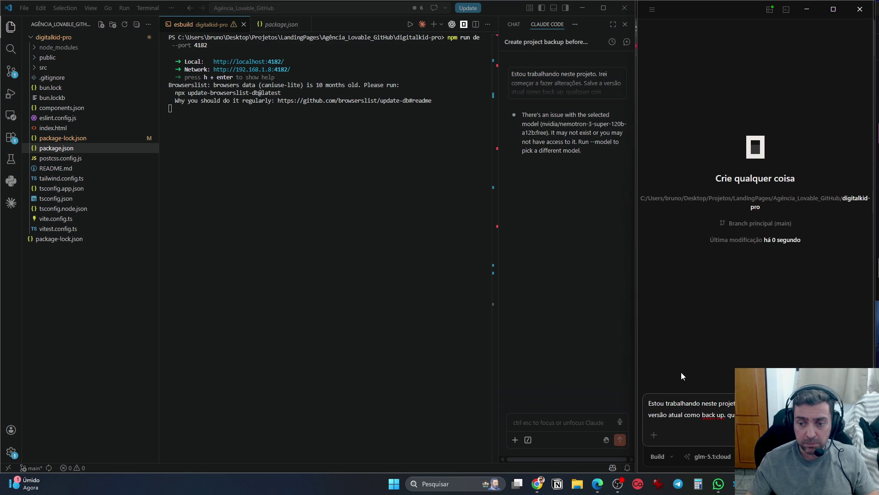
click(731, 457)
key(Return)
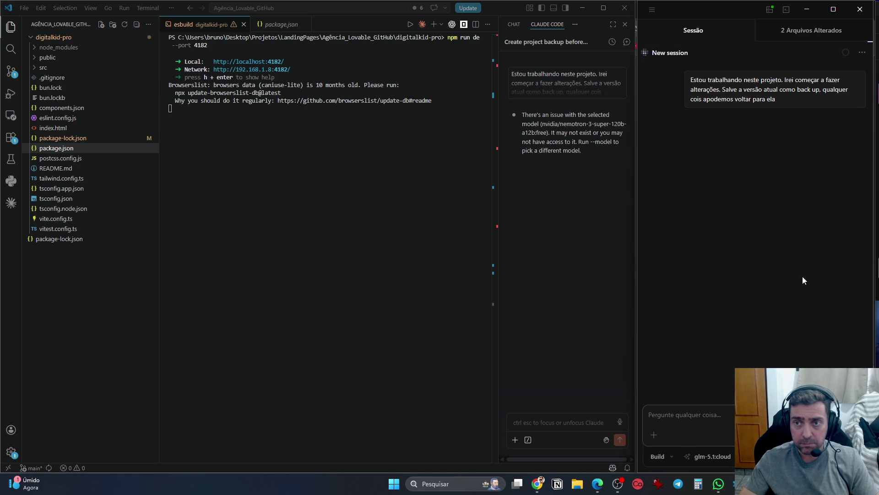
click(806, 37)
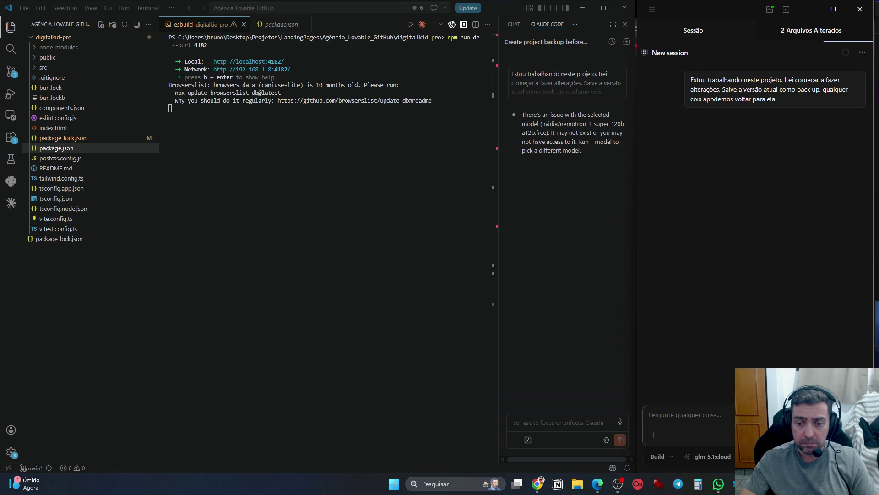
Choose GPT-5.4 Pro under OpenAI in the session's model list
click(698, 32)
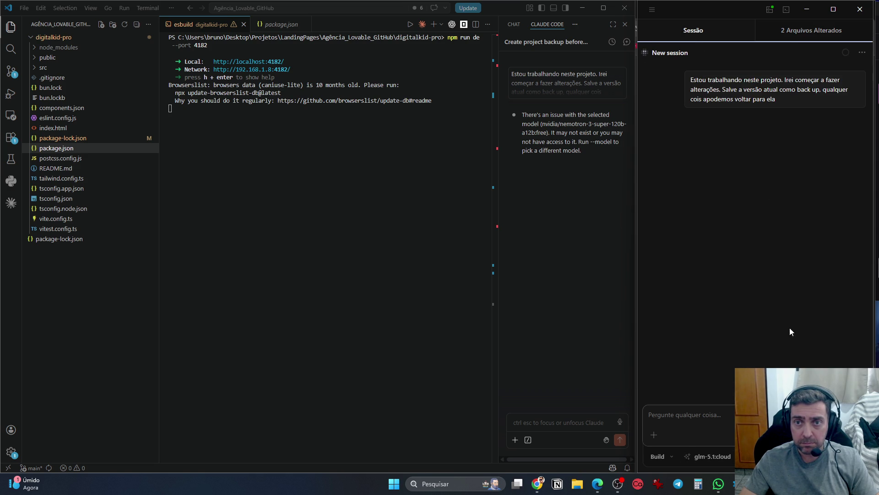
click(732, 457)
scroll(746, 389, up, 10)
scroll(733, 389, down, 10)
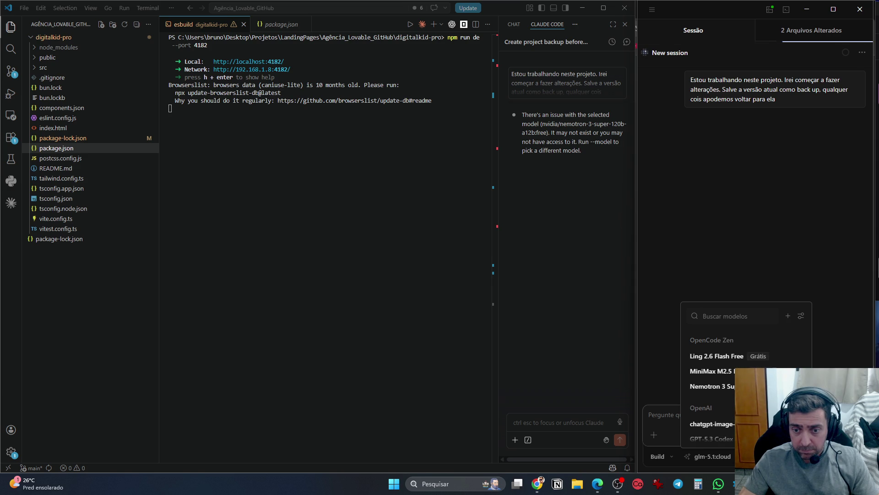
scroll(712, 398, down, 5)
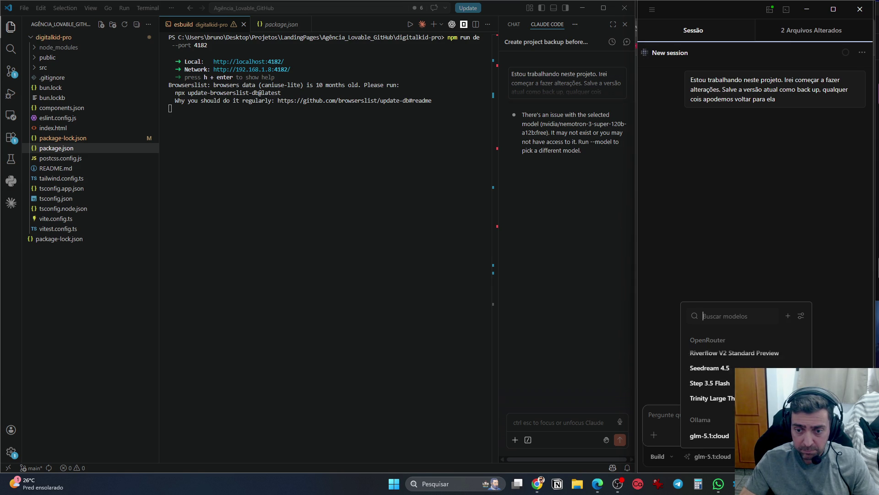
scroll(733, 389, up, 10)
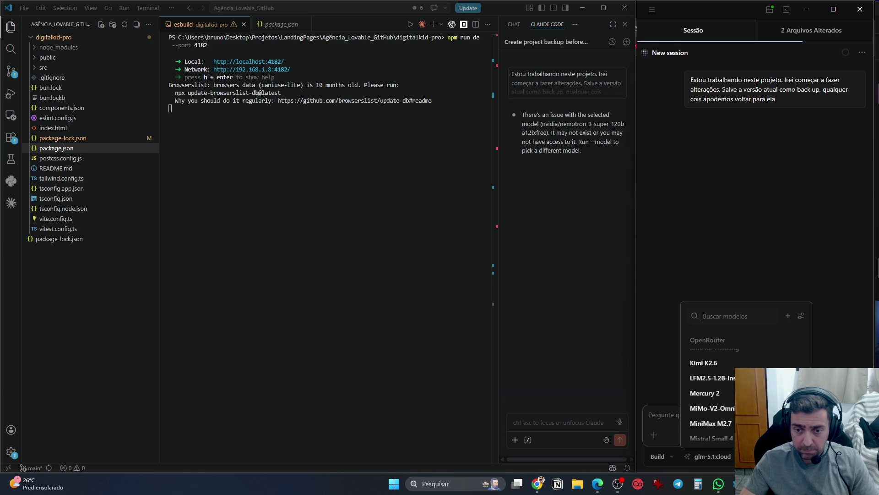
scroll(733, 390, down, 2)
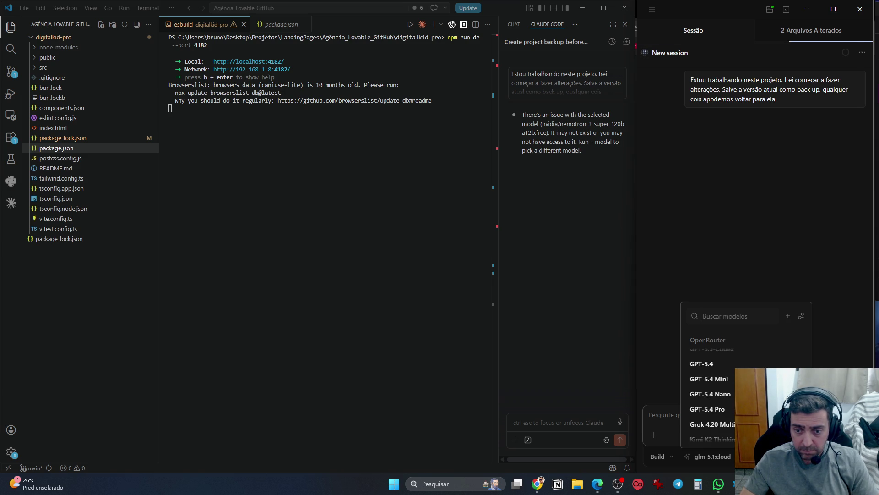
scroll(710, 409, down, 1)
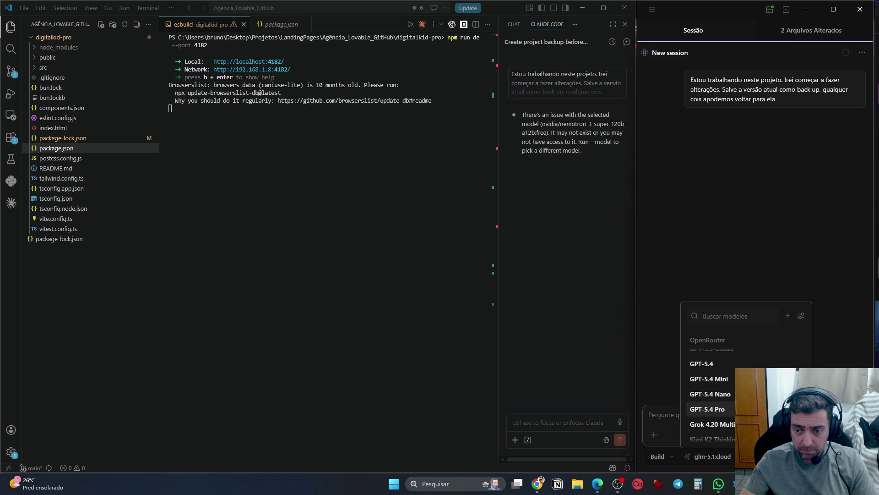
scroll(710, 409, up, 8)
scroll(709, 390, up, 10)
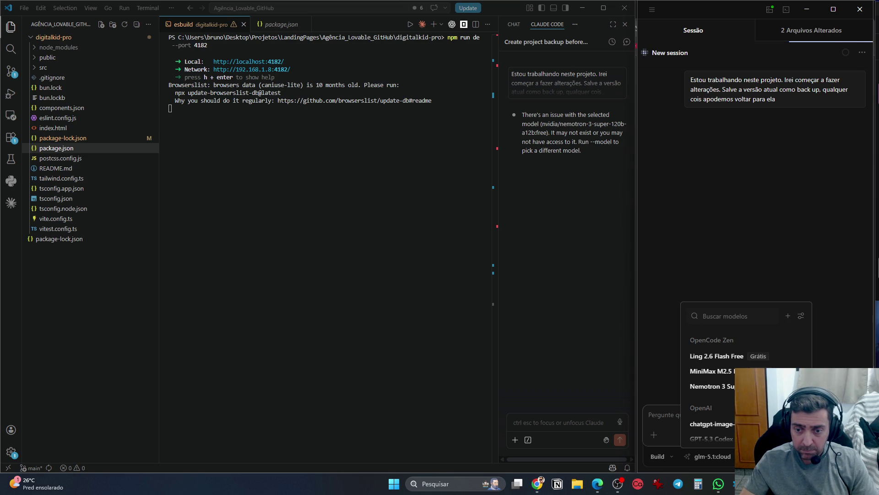
scroll(724, 389, down, 5)
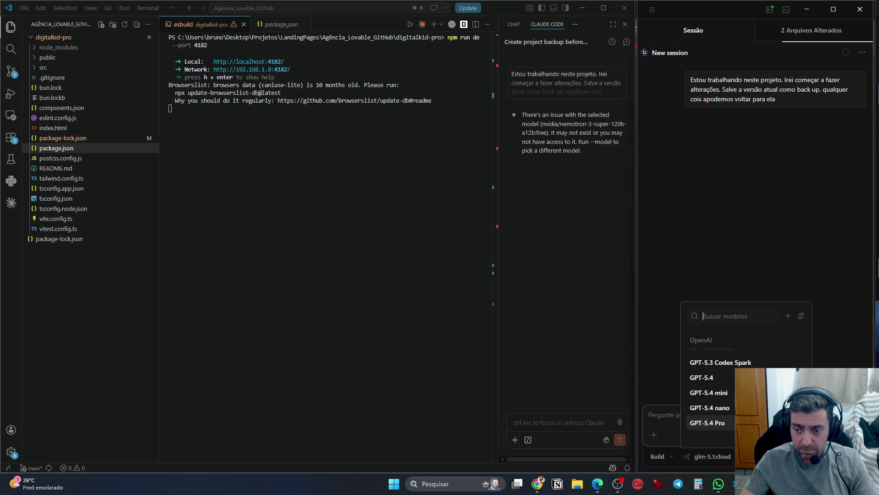
scroll(709, 394, down, 2)
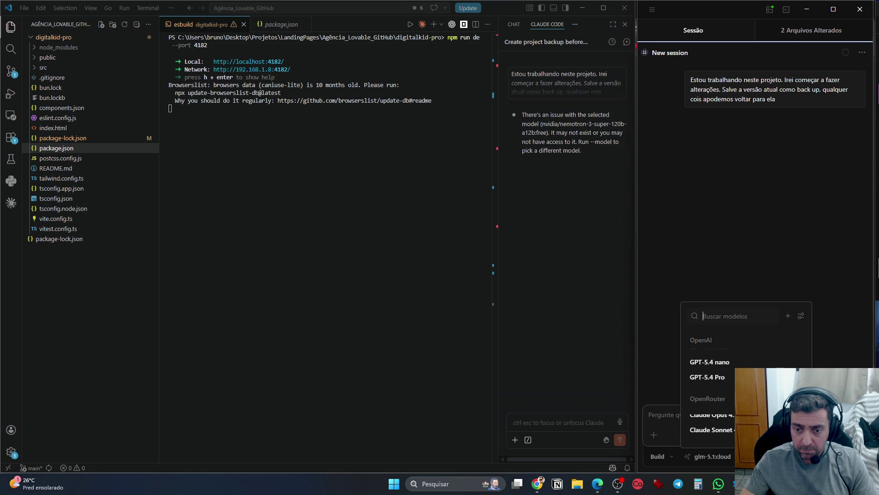
click(708, 376)
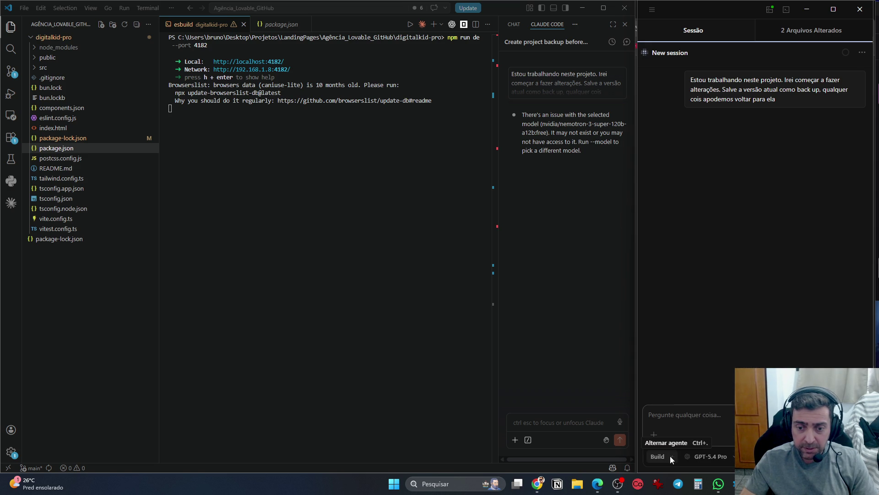
Reconfirm GPT-5.4 Pro as the model and recall the earlier backup request into the prompt
click(711, 456)
click(710, 455)
click(711, 455)
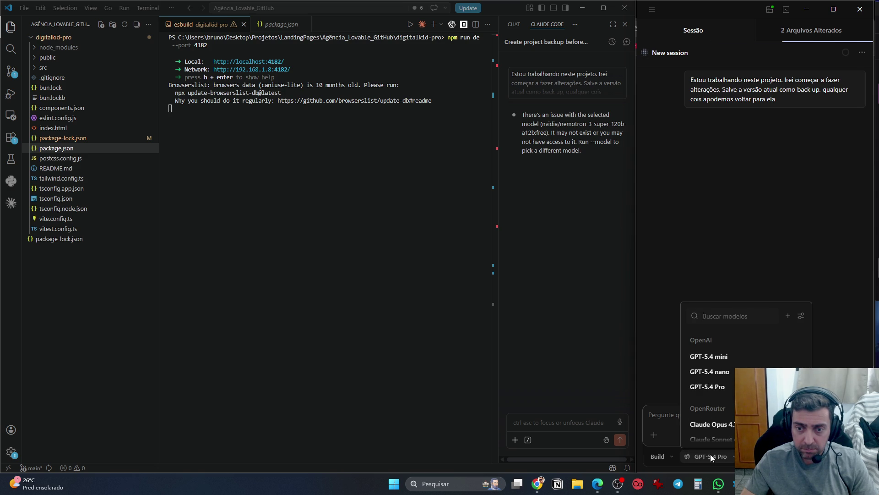
click(711, 454)
click(711, 454)
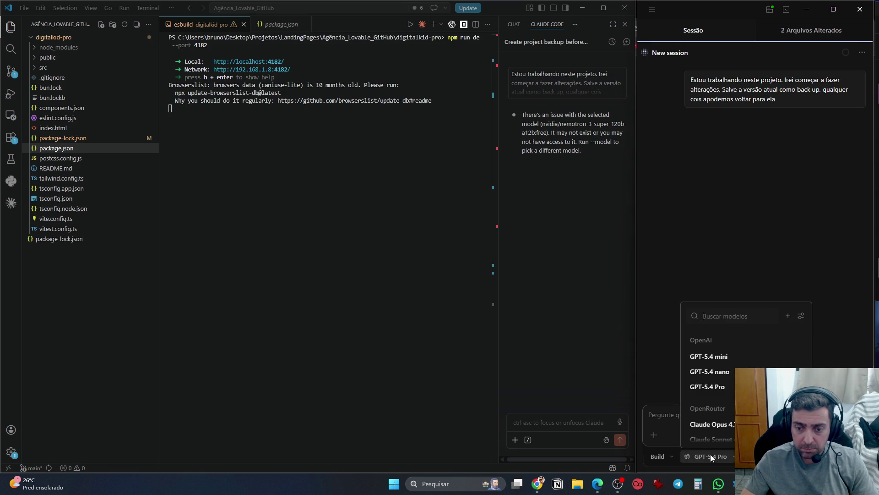
click(711, 455)
key(Up)
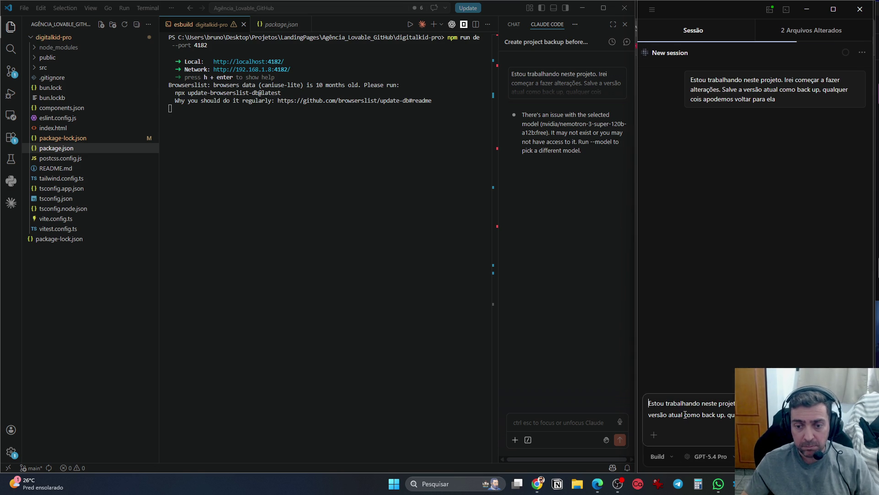
Submit the recalled backup request to GPT-5.4 Pro
key(Return)
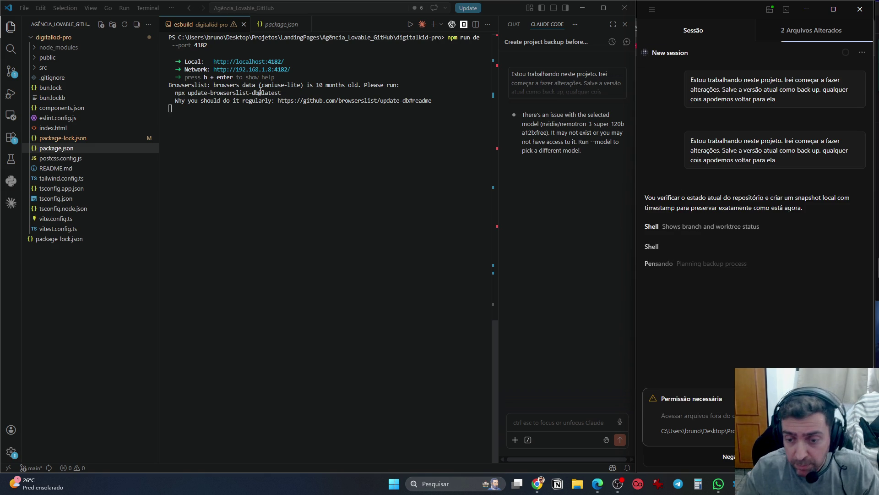
Grant the agent permission to access files outside the project folder
key(Return)
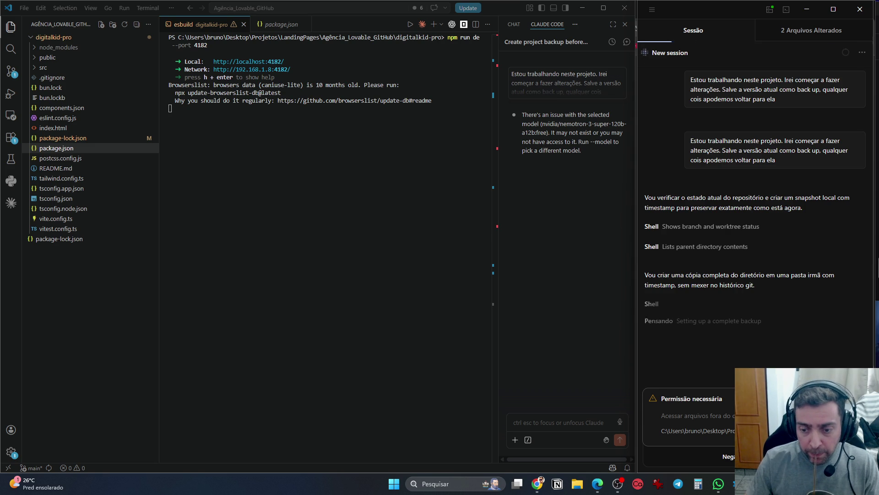
Open the digitalkid-pro repository on github.com in a new Chrome tab, then move to the VS Code desktop
click(541, 488)
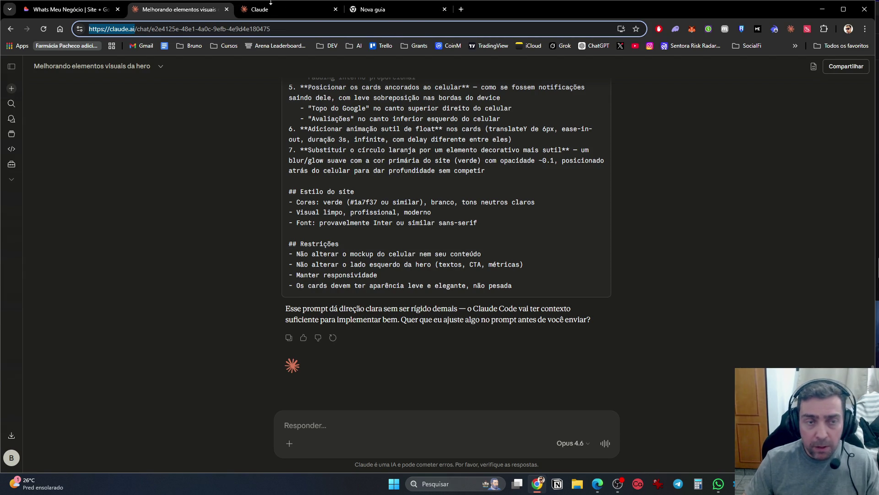
click(412, 8)
click(402, 28)
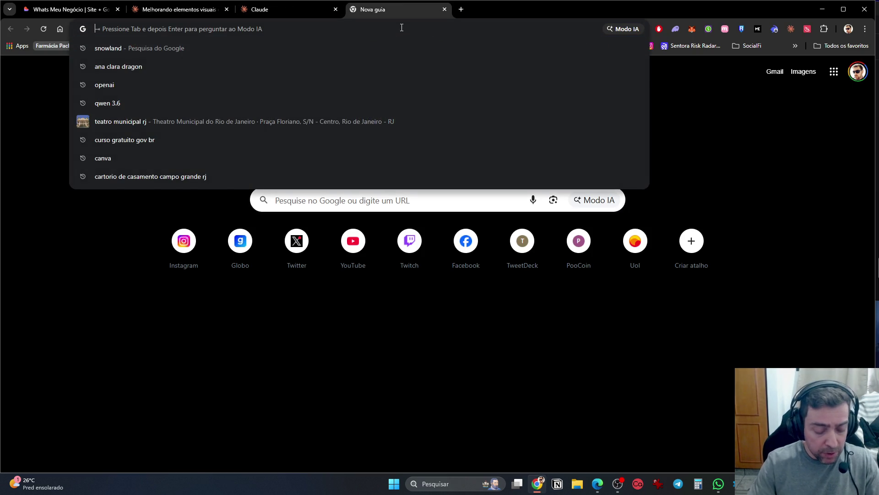
text(github.com)
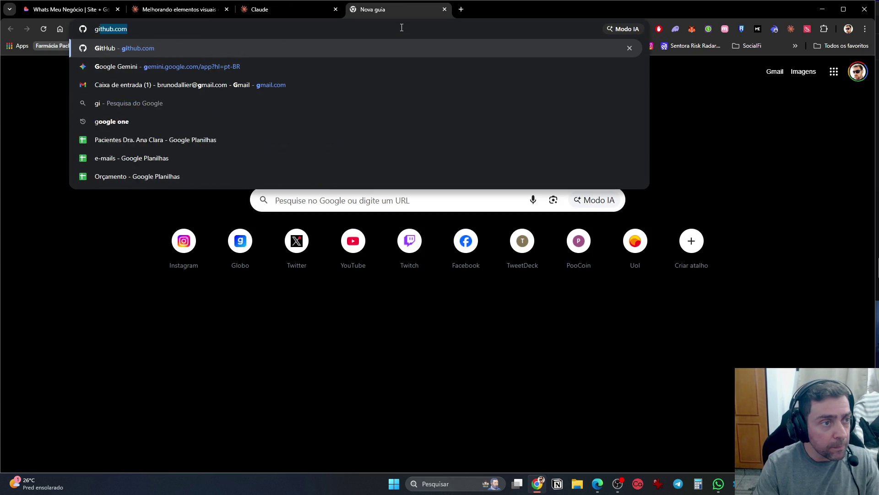
key(Return)
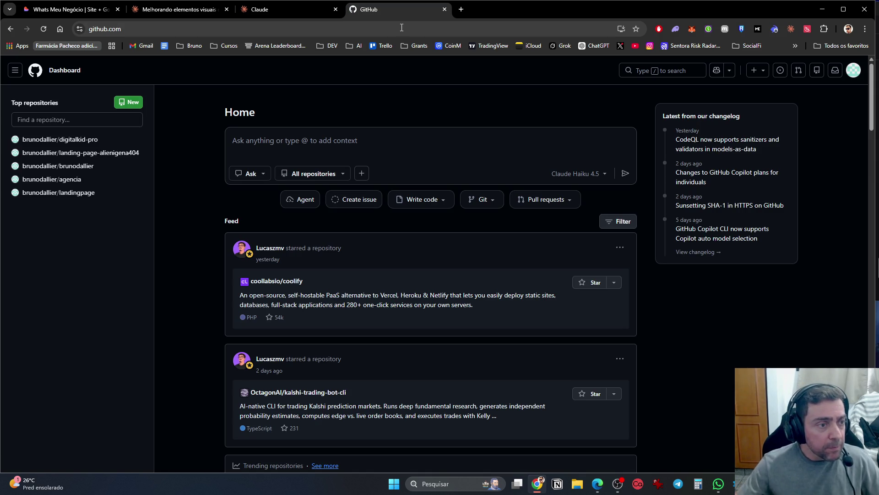
click(78, 152)
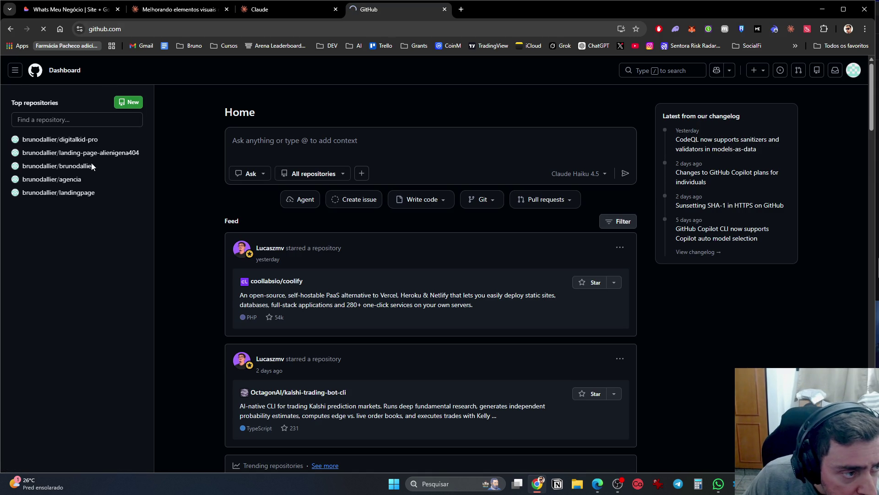
click(86, 140)
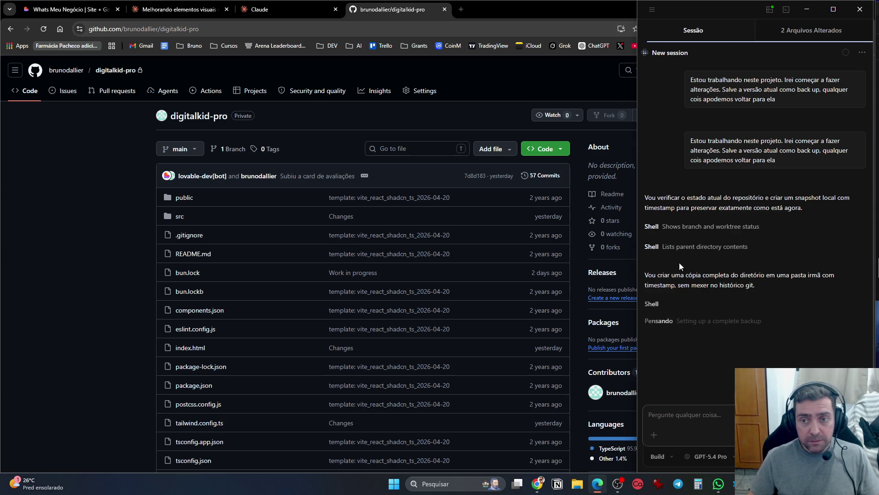
click(595, 403)
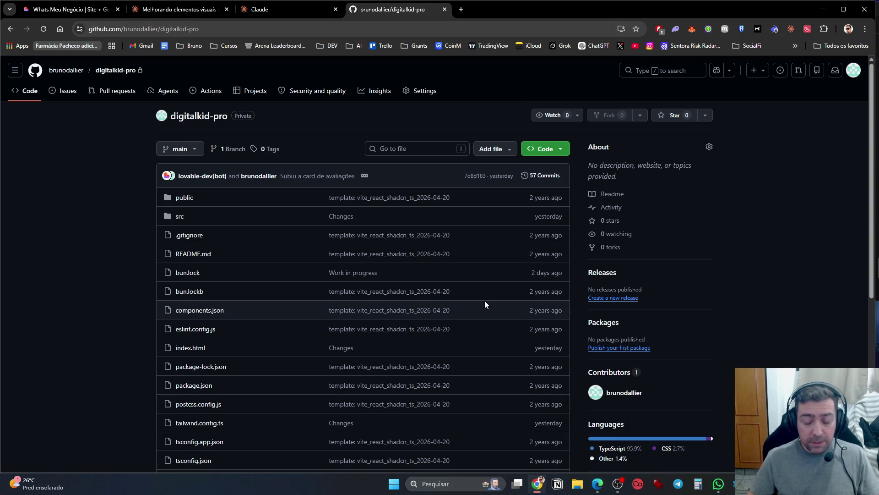
key(ctrl+super+Right)
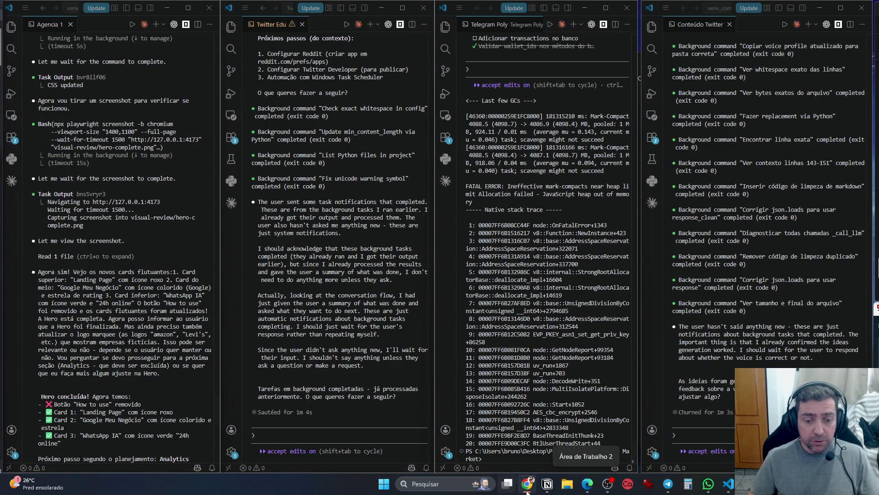
Open OKX Spot trading and switch to the USDC/BRL pair
key(ctrl+super+Right)
scroll(311, 184, up, 3)
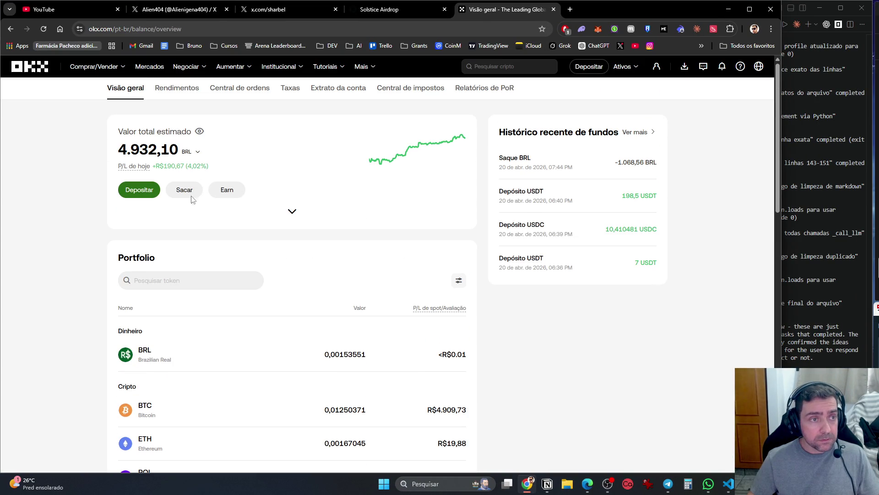
mouse_move(202, 66)
click(173, 152)
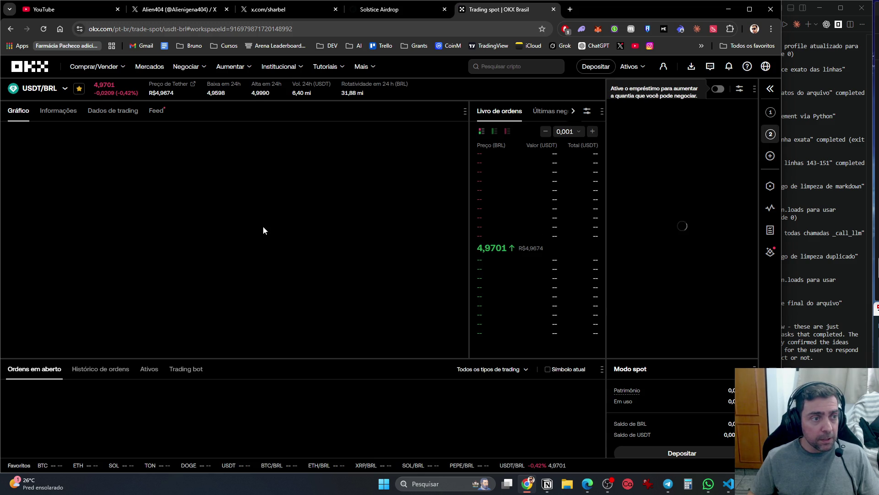
click(57, 91)
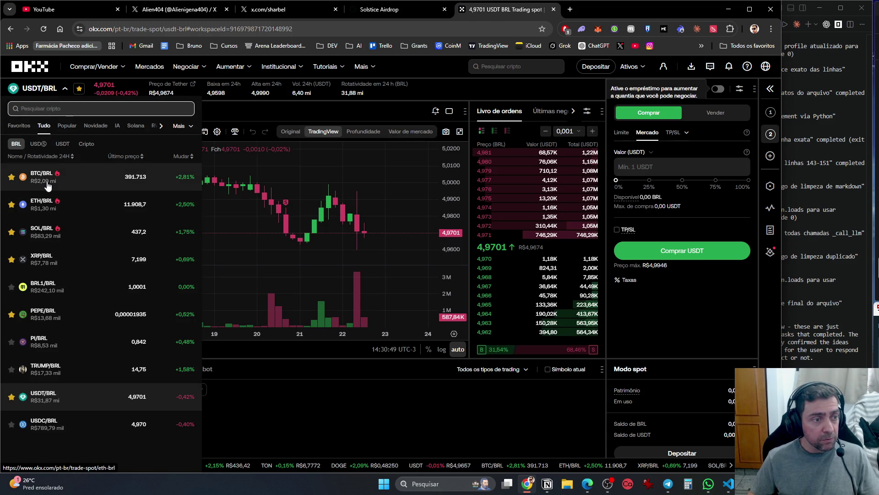
click(92, 421)
Sell 100% of the 1.203,25 USDC at market, confirm, and view Meus ativos
click(727, 114)
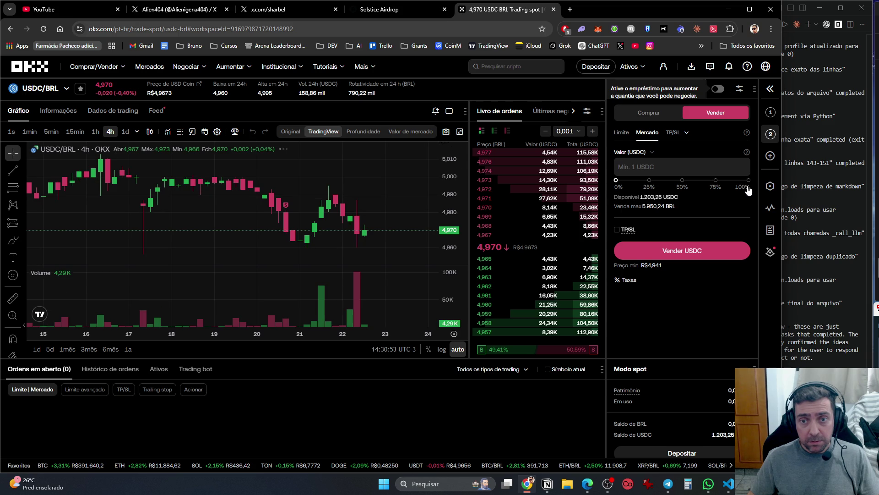
click(749, 182)
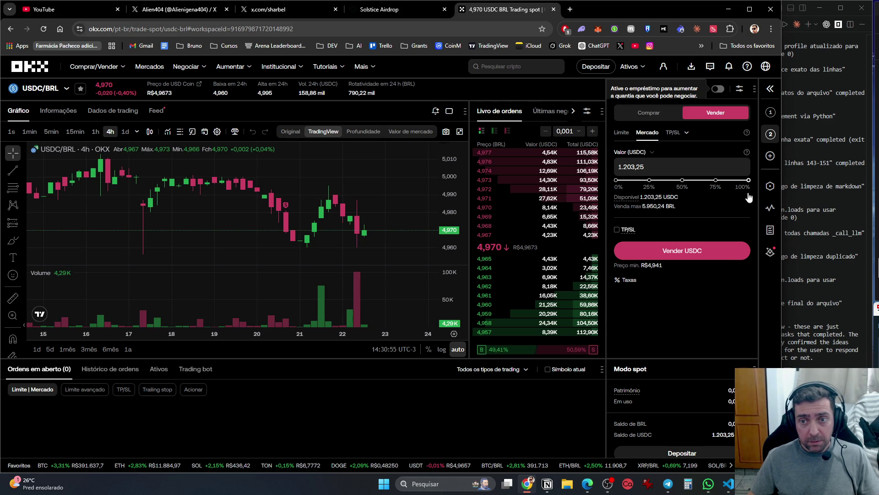
click(722, 255)
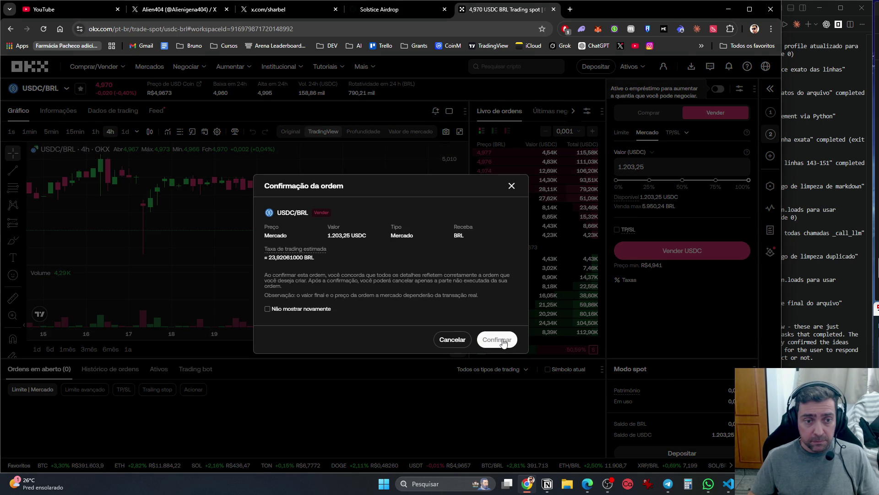
click(497, 339)
mouse_move(631, 67)
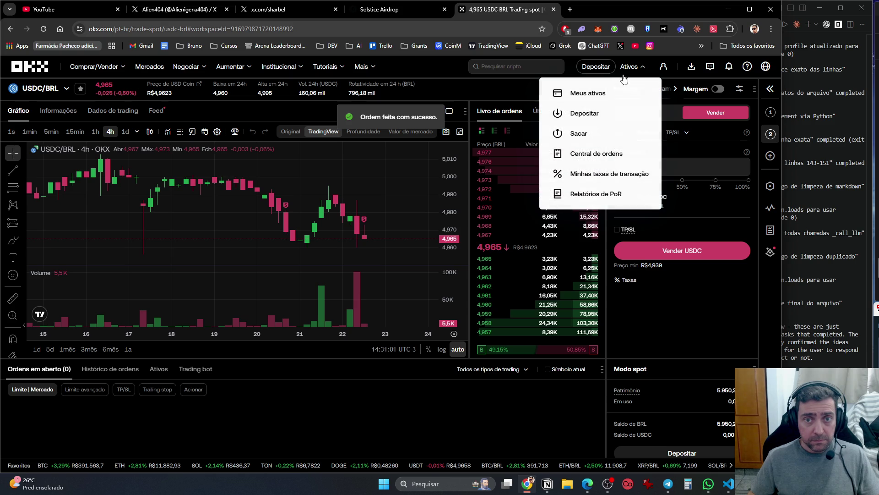
click(596, 93)
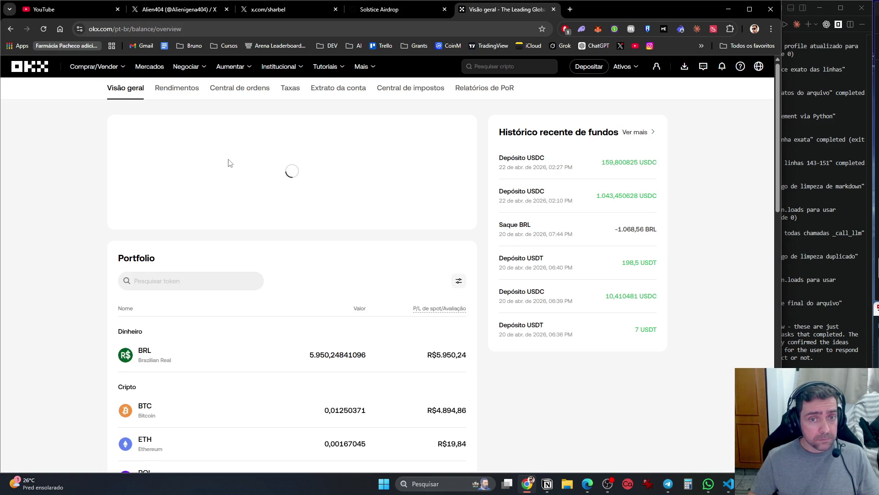
Open the OKX Sacar withdrawal page, then switch back to the OpenCode session window
click(185, 190)
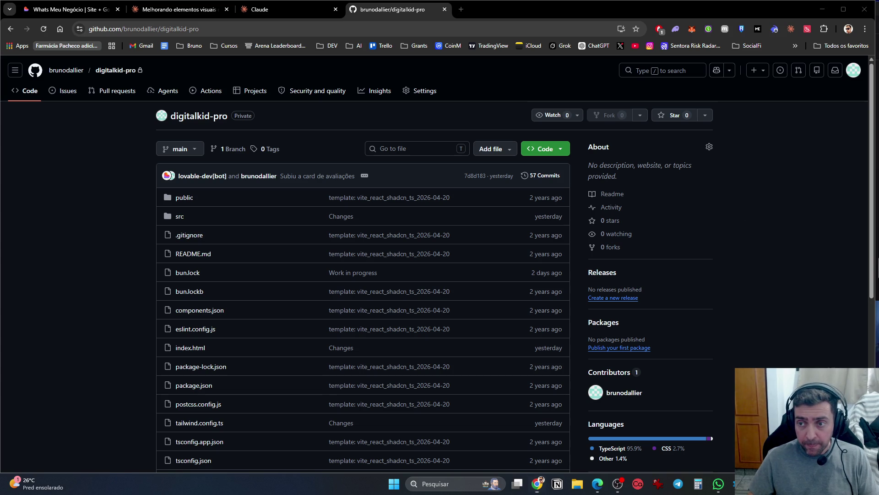
key(alt+Tab)
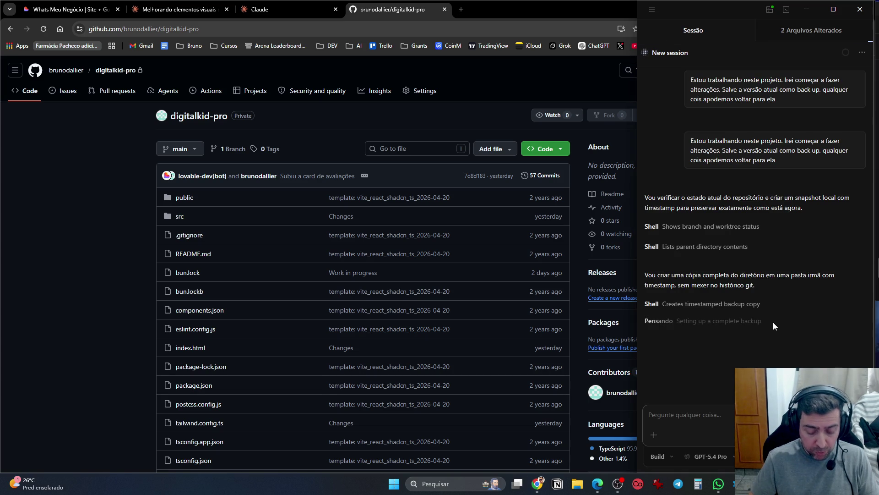